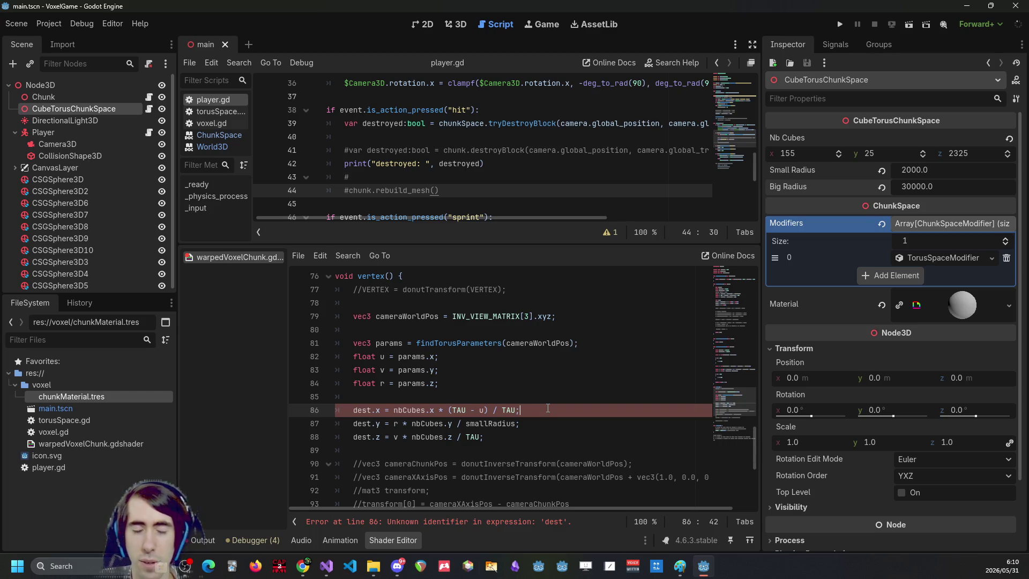
Comment out the dest.x, dest.y and dest.z assignment lines, then bring up the GeoGebra torus page.
{"action": "left_click_drag", "start_coordinate": [507, 445], "coordinate": [353, 410]}
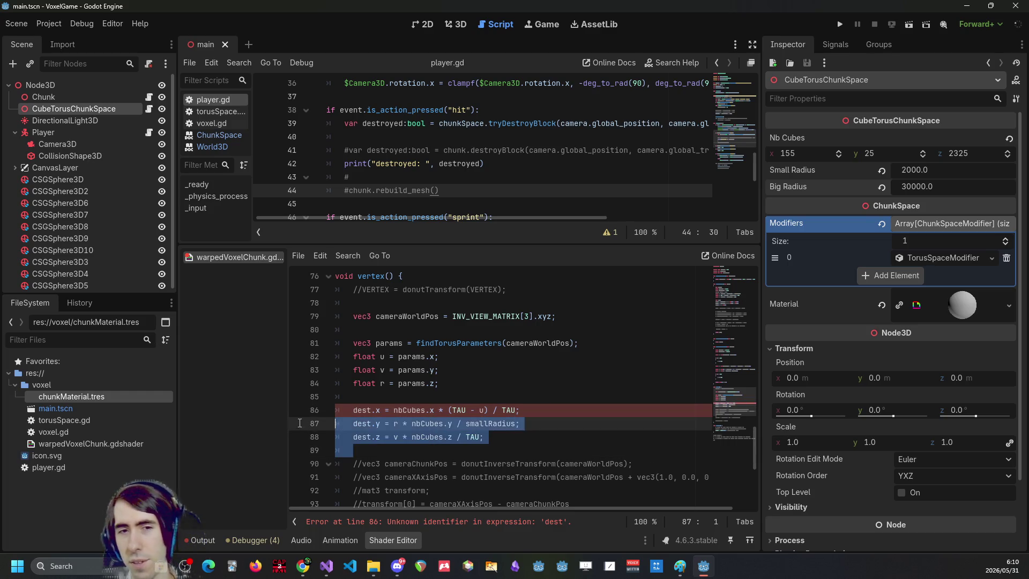
{"action": "left_click", "coordinate": [466, 437]}
{"action": "mouse_move", "coordinate": [519, 435]}
{"action": "left_mouse_down"}
{"action": "mouse_move", "coordinate": [348, 424]}
{"action": "mouse_move", "coordinate": [326, 411]}
{"action": "left_mouse_up"}
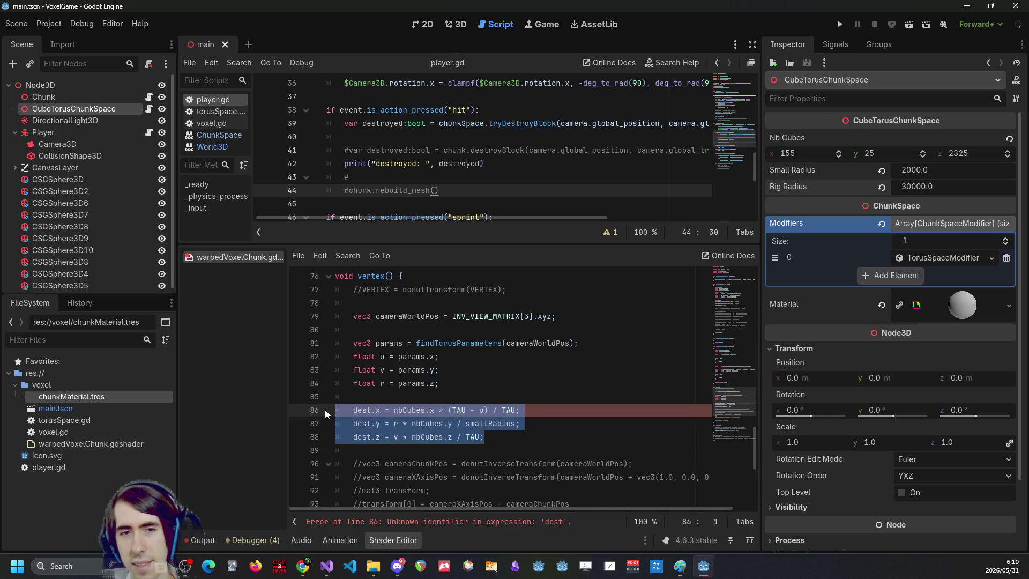
{"action": "key", "text": "ctrl+k"}
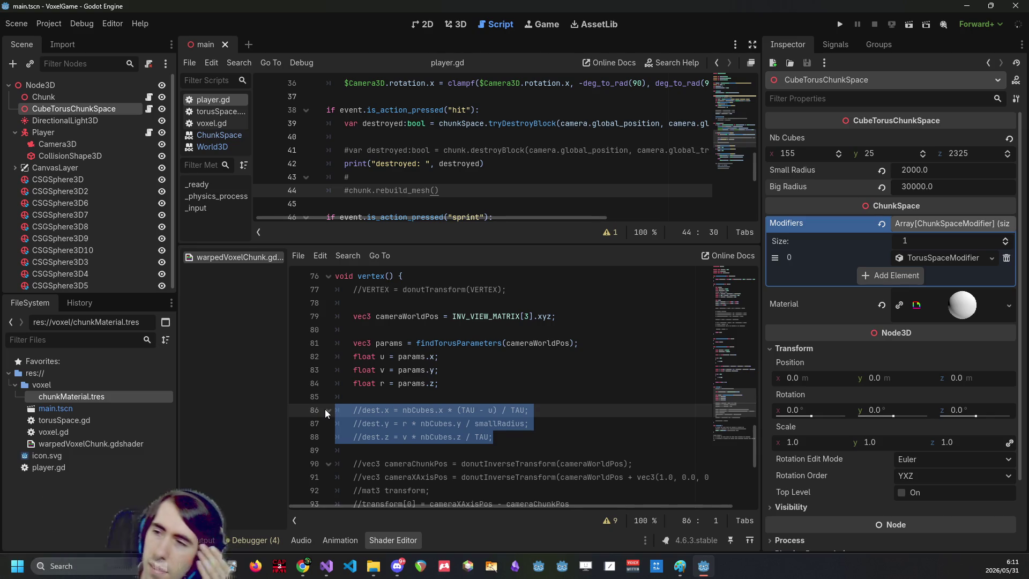
{"action": "key", "text": "alt+Tab"}
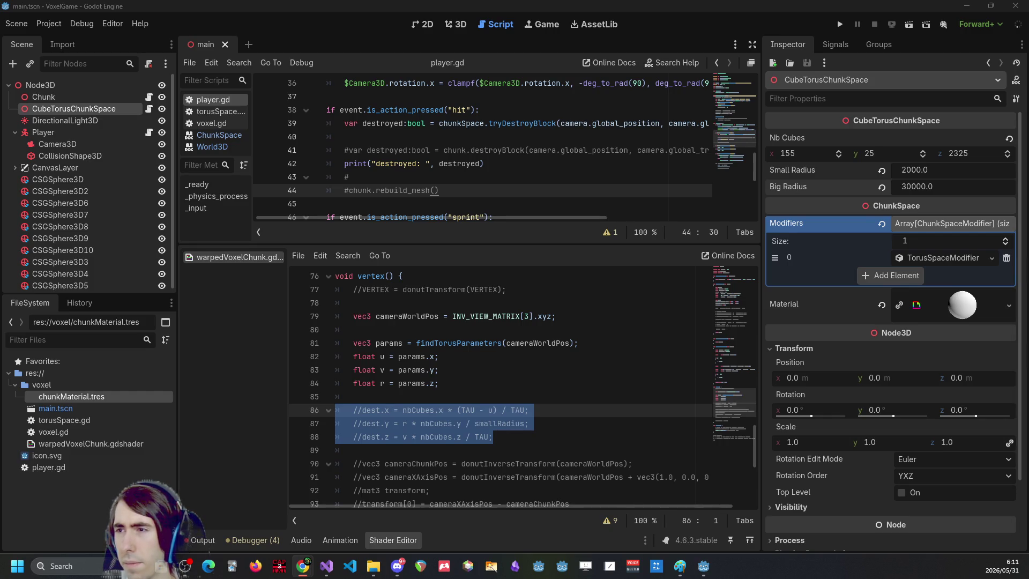
{"action": "key", "text": "alt+Tab"}
{"action": "double_click", "coordinate": [638, 139]}
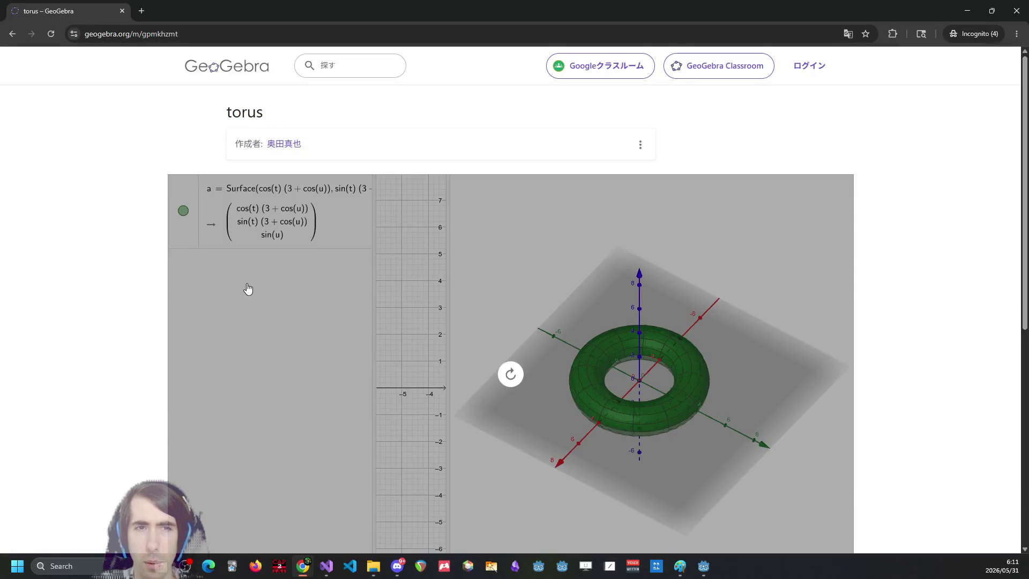
{"action": "key", "text": "ctrl+plus"}
{"action": "scroll", "coordinate": [777, 335], "scroll_direction": "down", "scroll_amount": 1}
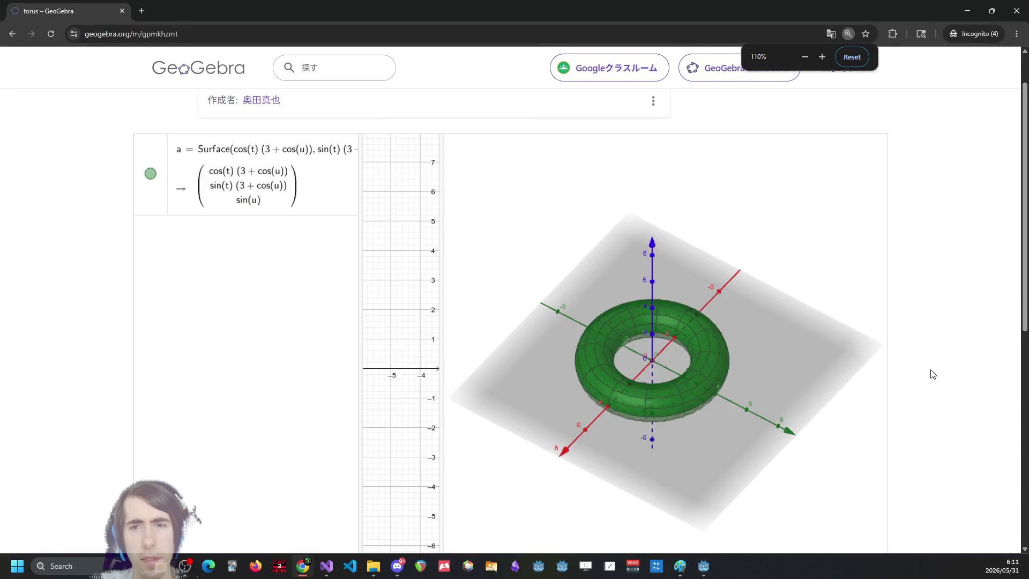
{"action": "key", "text": "ctrl+plus"}
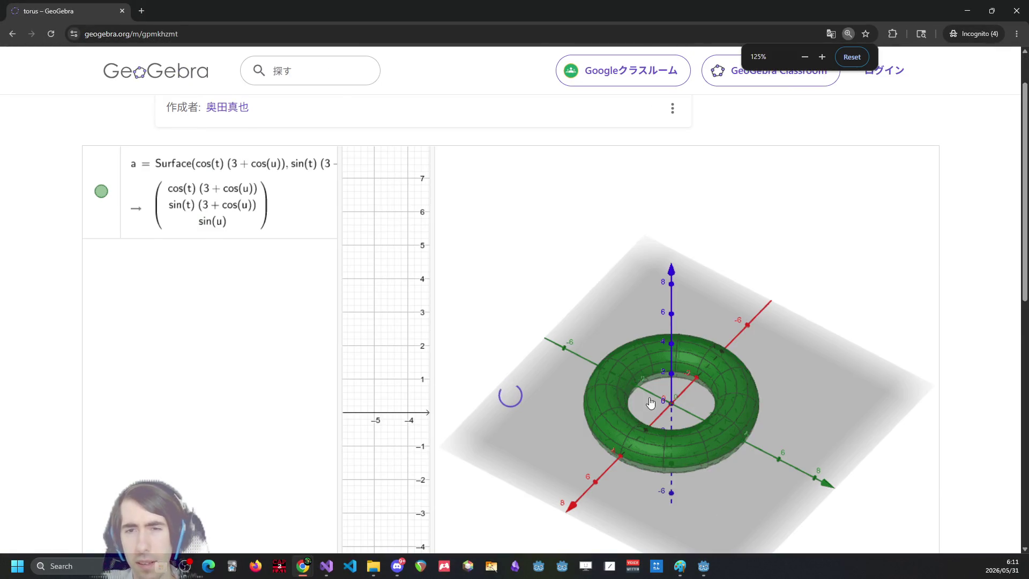
{"action": "mouse_move", "coordinate": [634, 383]}
{"action": "left_mouse_down"}
{"action": "mouse_move", "coordinate": [660, 432]}
{"action": "mouse_move", "coordinate": [666, 489]}
{"action": "mouse_move", "coordinate": [670, 449]}
{"action": "mouse_move", "coordinate": [639, 483]}
{"action": "mouse_move", "coordinate": [686, 436]}
{"action": "mouse_move", "coordinate": [711, 436]}
{"action": "mouse_move", "coordinate": [653, 431]}
{"action": "left_mouse_up"}
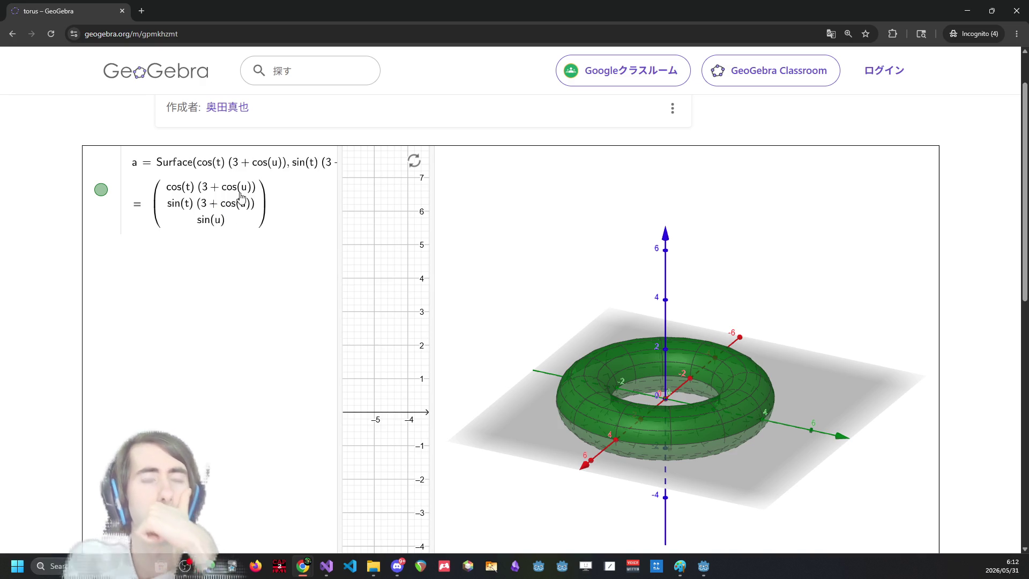
{"action": "scroll", "coordinate": [278, 240], "scroll_direction": "down", "scroll_amount": 2}
{"action": "scroll", "coordinate": [266, 302], "scroll_direction": "down", "scroll_amount": 5}
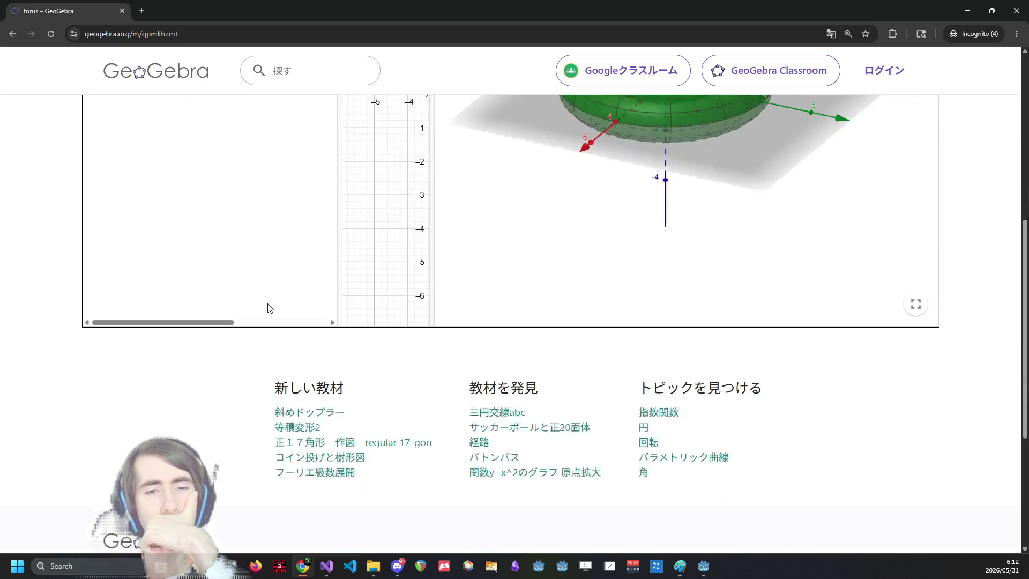
{"action": "scroll", "coordinate": [266, 299], "scroll_direction": "up", "scroll_amount": 8}
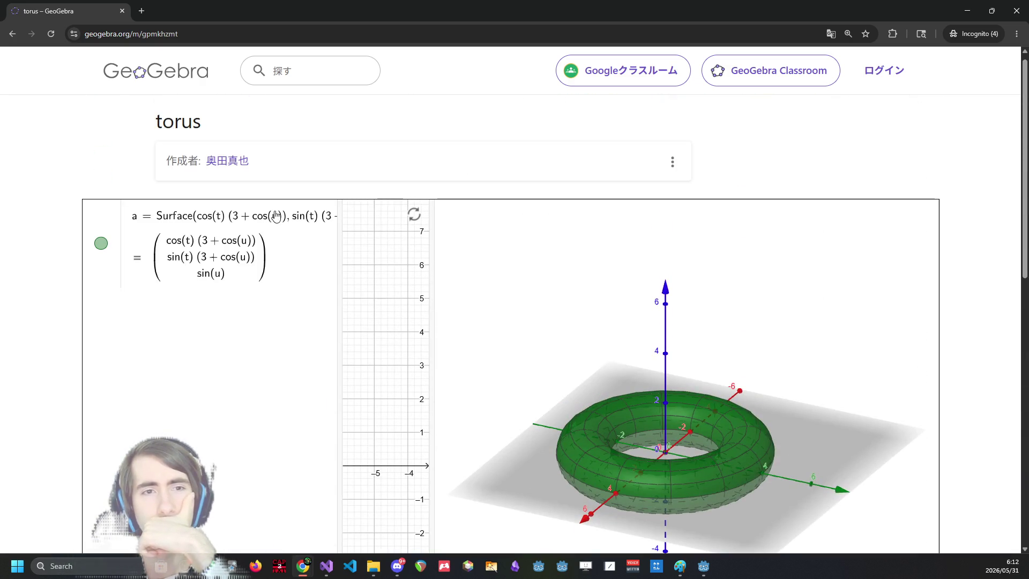
{"action": "left_click", "coordinate": [224, 223]}
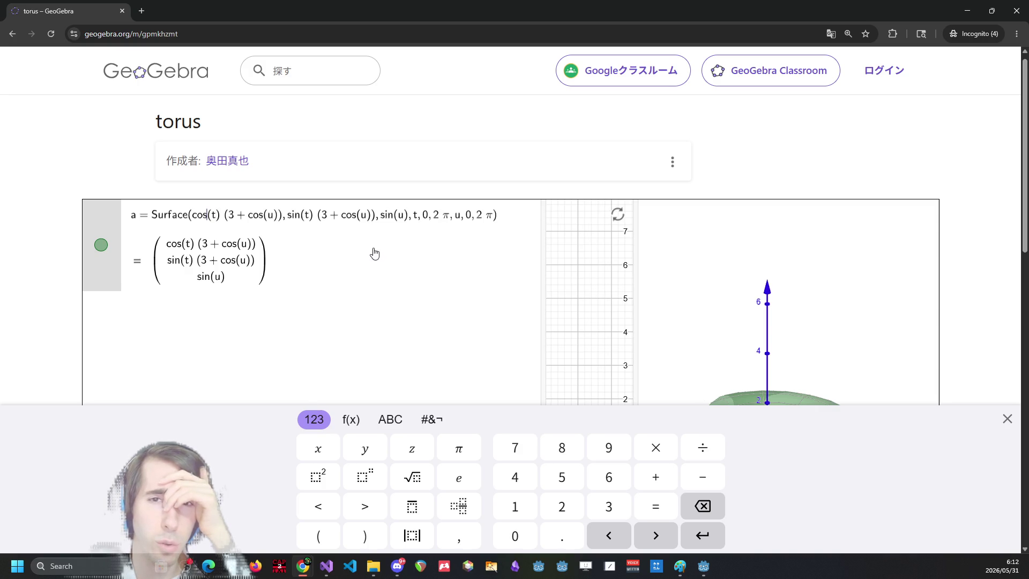
{"action": "left_click", "coordinate": [809, 163]}
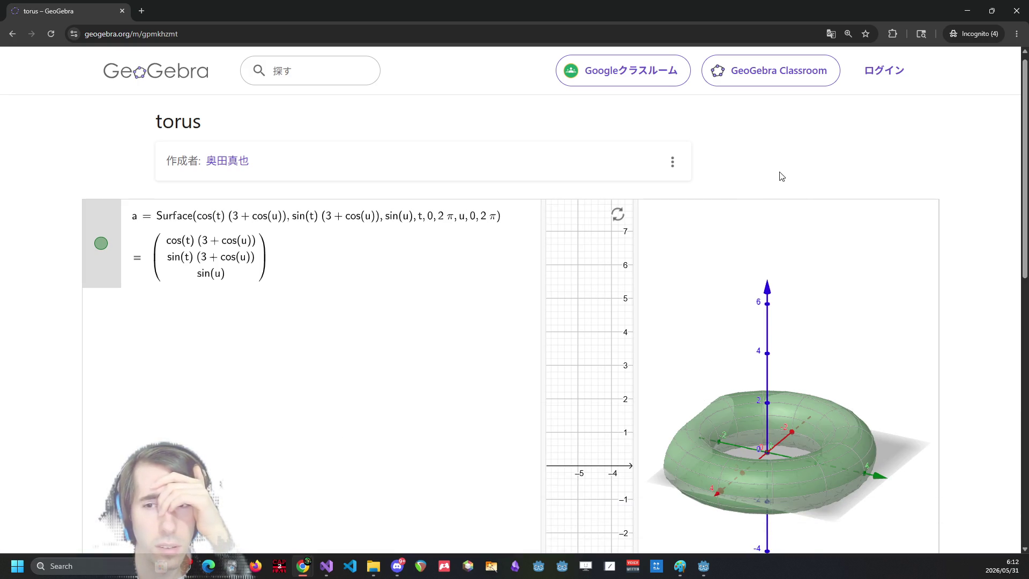
{"action": "mouse_move", "coordinate": [725, 409]}
{"action": "left_mouse_down"}
{"action": "mouse_move", "coordinate": [774, 462]}
{"action": "mouse_move", "coordinate": [833, 468]}
{"action": "left_mouse_up"}
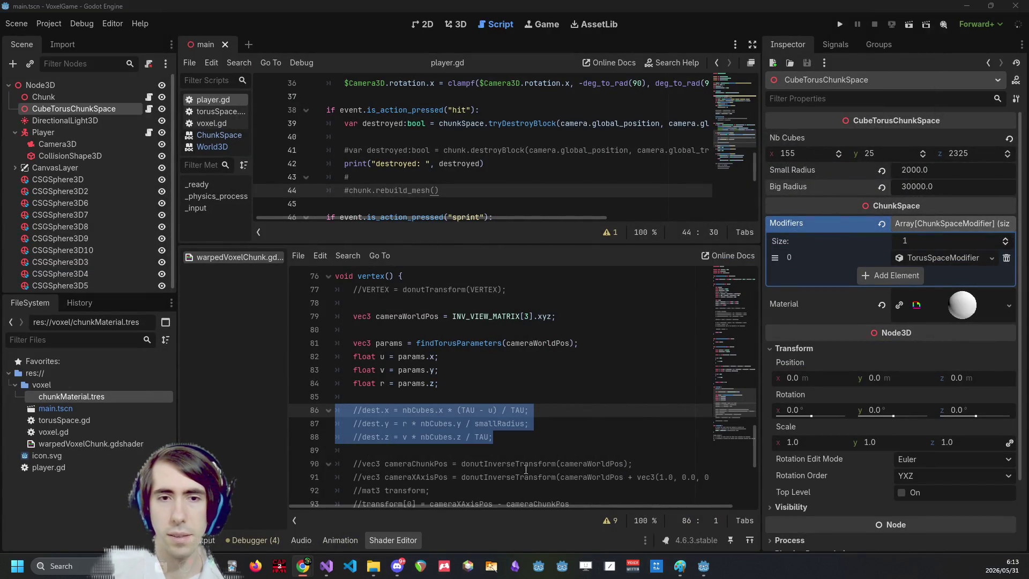
Insert an empty line after the float r torus parameter on line 84.
{"action": "left_click", "coordinate": [581, 408]}
{"action": "key", "text": "Up"}
{"action": "key", "text": "Up"}
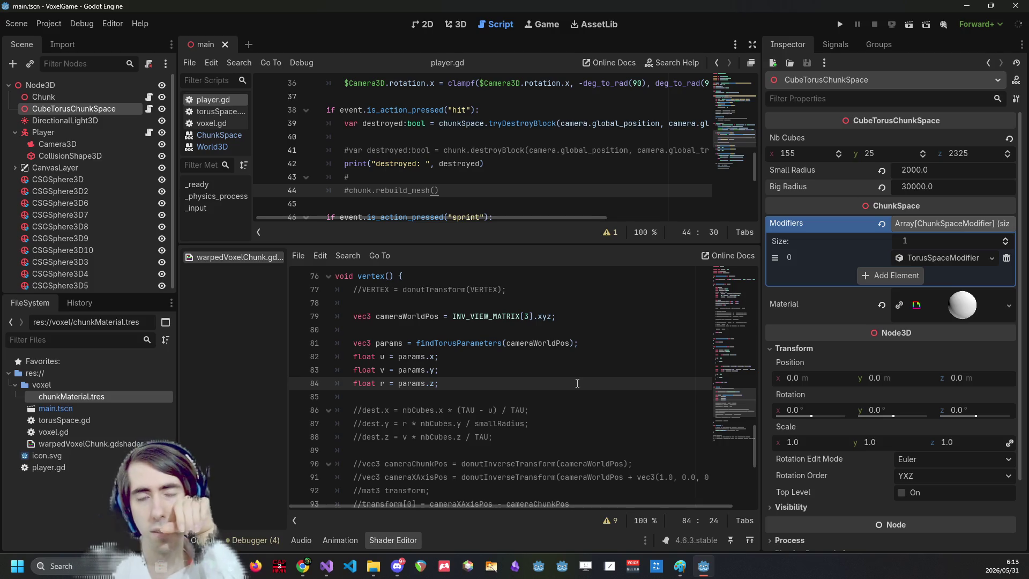
{"action": "key", "text": "Return"}
{"action": "key", "text": "Return"}
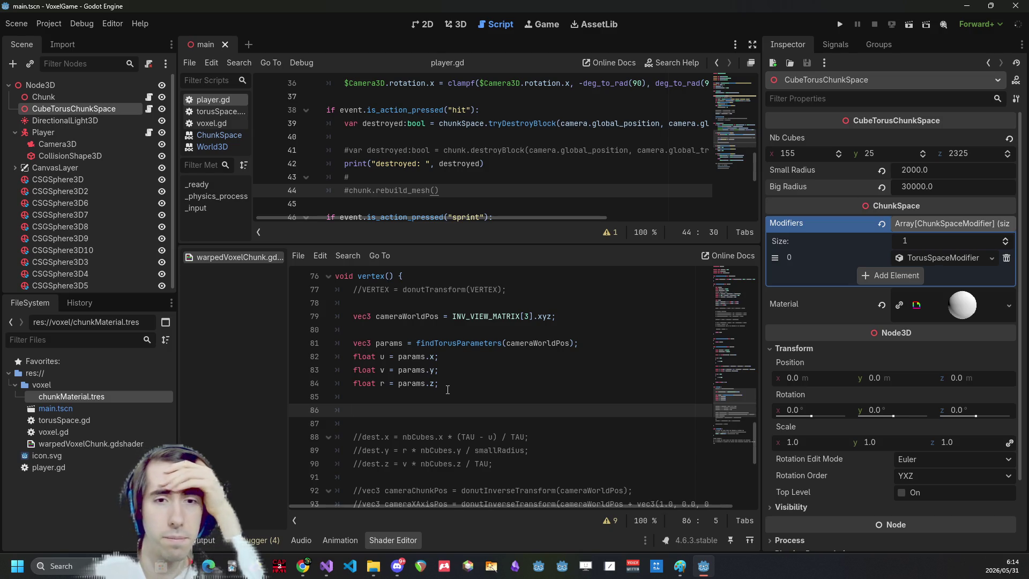
{"action": "scroll", "coordinate": [442, 389], "scroll_direction": "up", "scroll_amount": 1}
{"action": "scroll", "coordinate": [437, 390], "scroll_direction": "down", "scroll_amount": 1}
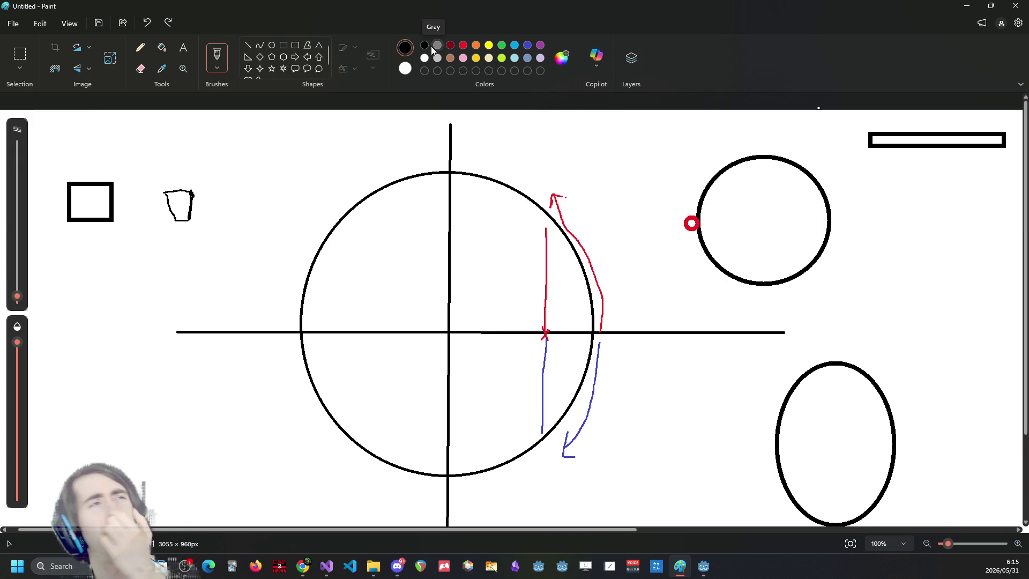
Minimize the Paint torus sketch to return to the Godot shader code.
{"action": "left_click", "coordinate": [966, 5]}
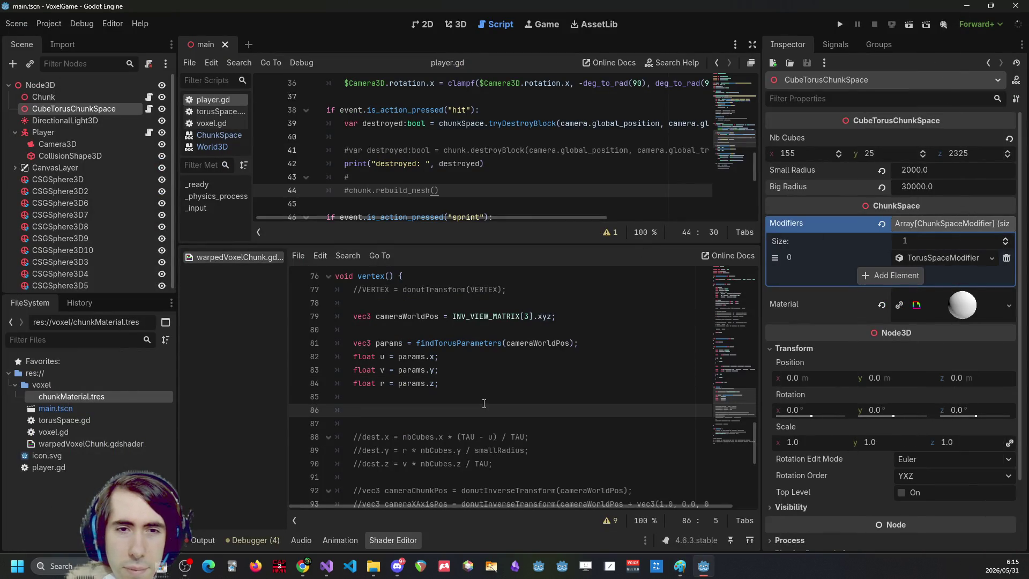
Write VERTEX /= r; on the empty line 86 below the u, v, r parameters.
{"action": "scroll", "coordinate": [483, 403], "scroll_direction": "down", "scroll_amount": 4}
{"action": "scroll", "coordinate": [484, 403], "scroll_direction": "up", "scroll_amount": 4}
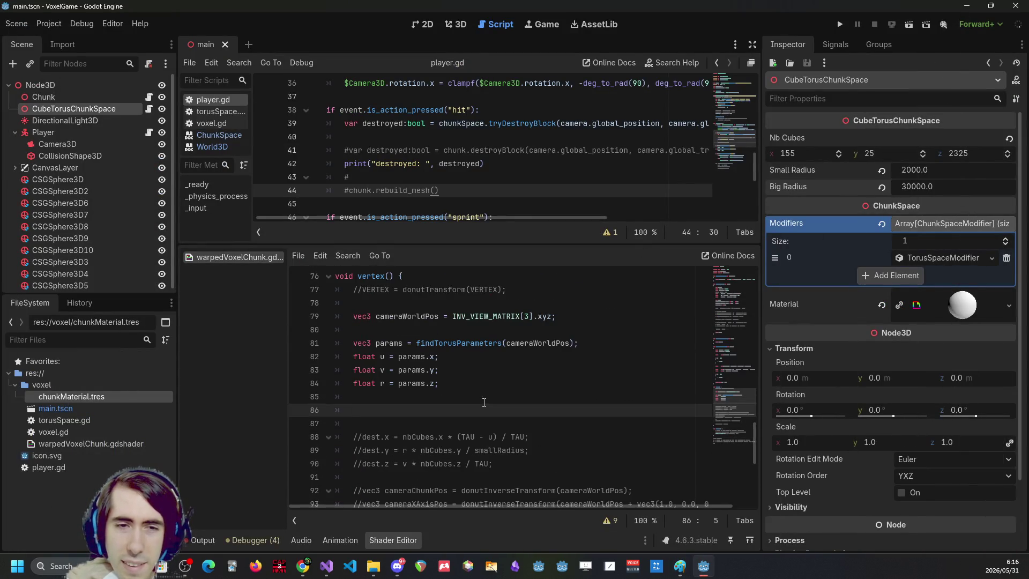
{"action": "scroll", "coordinate": [484, 402], "scroll_direction": "up", "scroll_amount": 1}
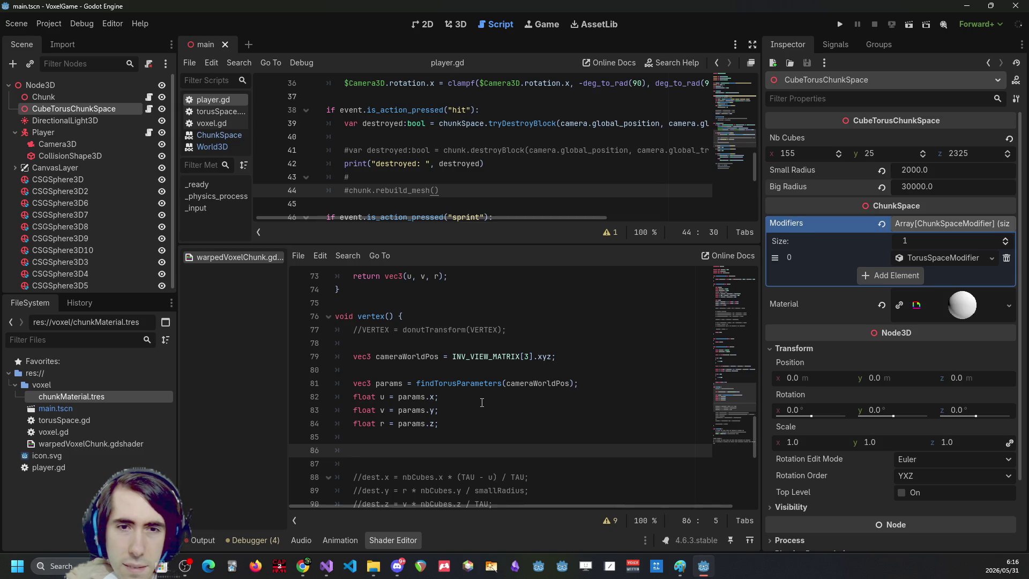
{"action": "scroll", "coordinate": [482, 403], "scroll_direction": "down", "scroll_amount": 6}
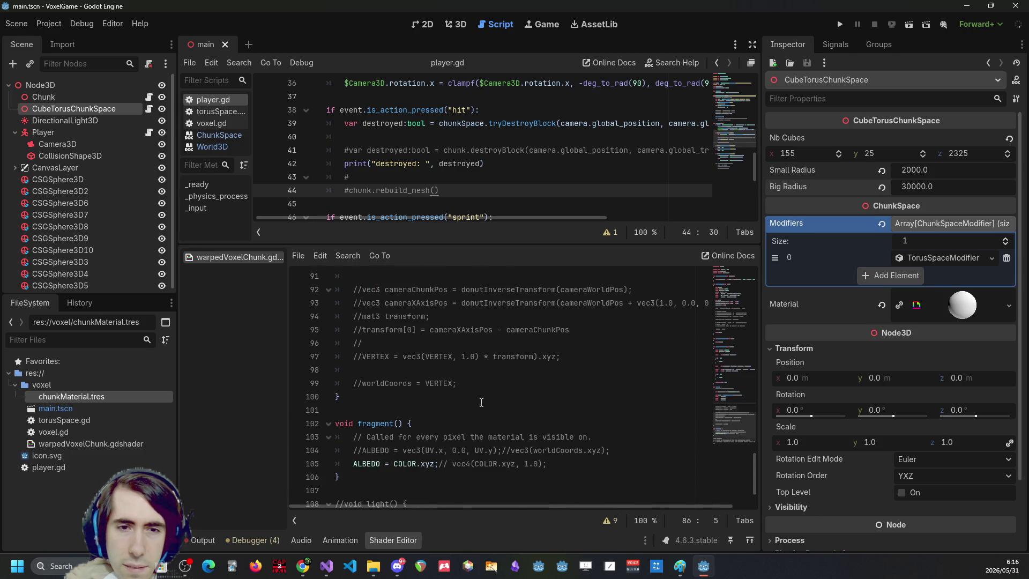
{"action": "scroll", "coordinate": [481, 402], "scroll_direction": "up", "scroll_amount": 5}
{"action": "type", "text": "VERTEX /= r;"}
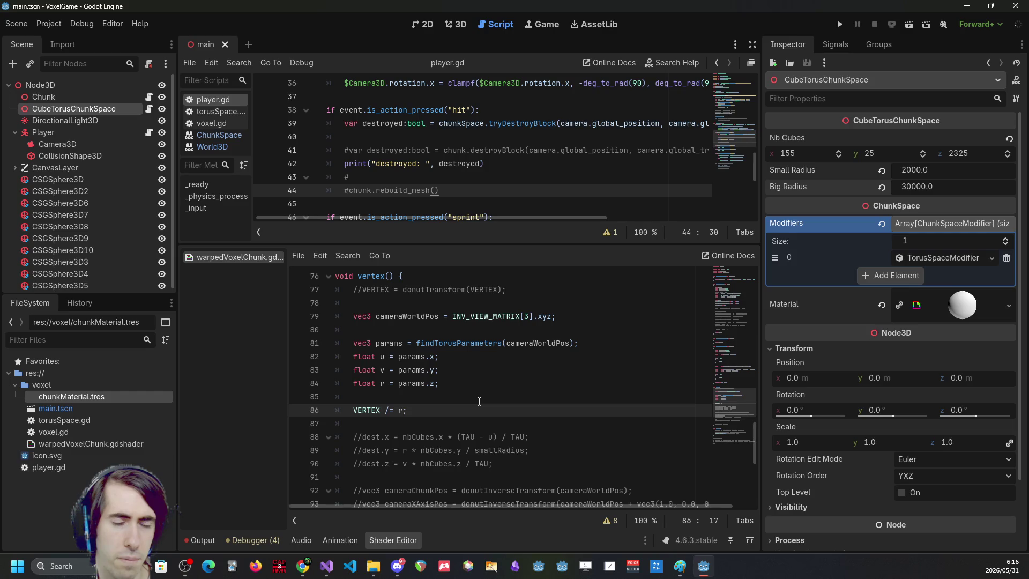
{"action": "scroll", "coordinate": [479, 402], "scroll_direction": "up", "scroll_amount": 13}
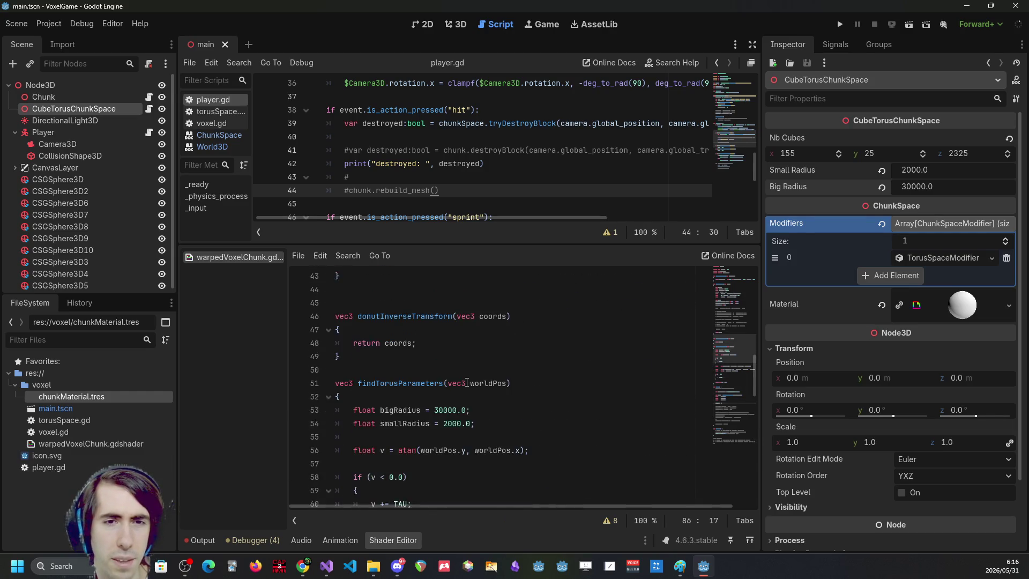
Compare the commented dest.x, dest.y, dest.z formulas, including r * nbCubes.y / smallRadius, with the VERTEX line.
{"action": "scroll", "coordinate": [465, 382], "scroll_direction": "down", "scroll_amount": 9}
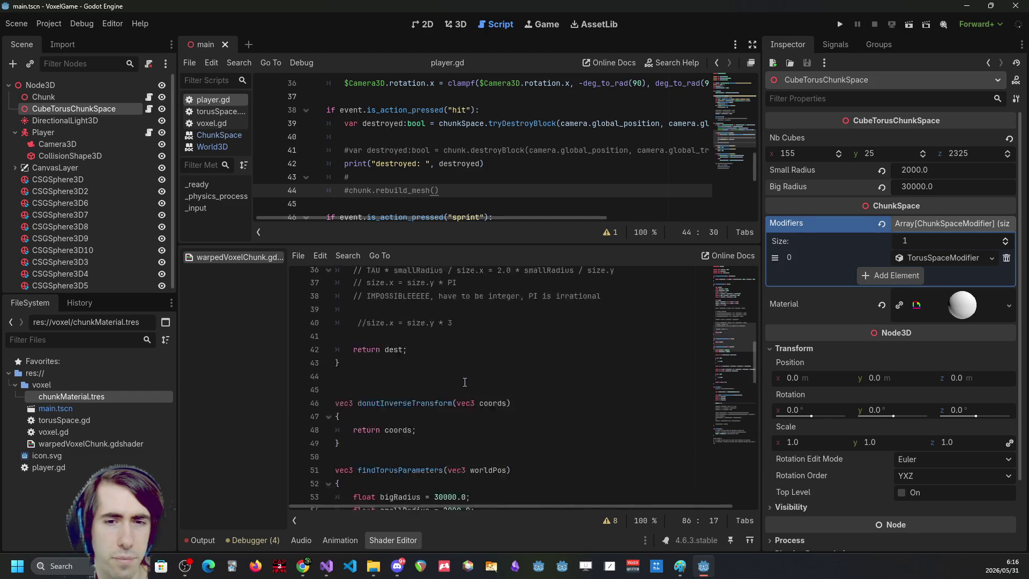
{"action": "scroll", "coordinate": [466, 386], "scroll_direction": "down", "scroll_amount": 4}
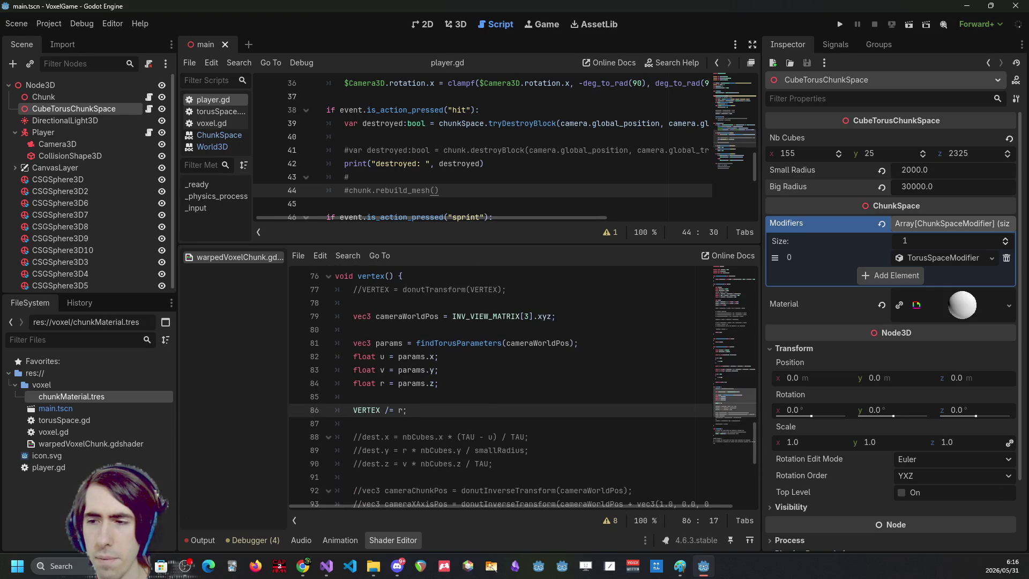
{"action": "key", "text": "alt+Tab"}
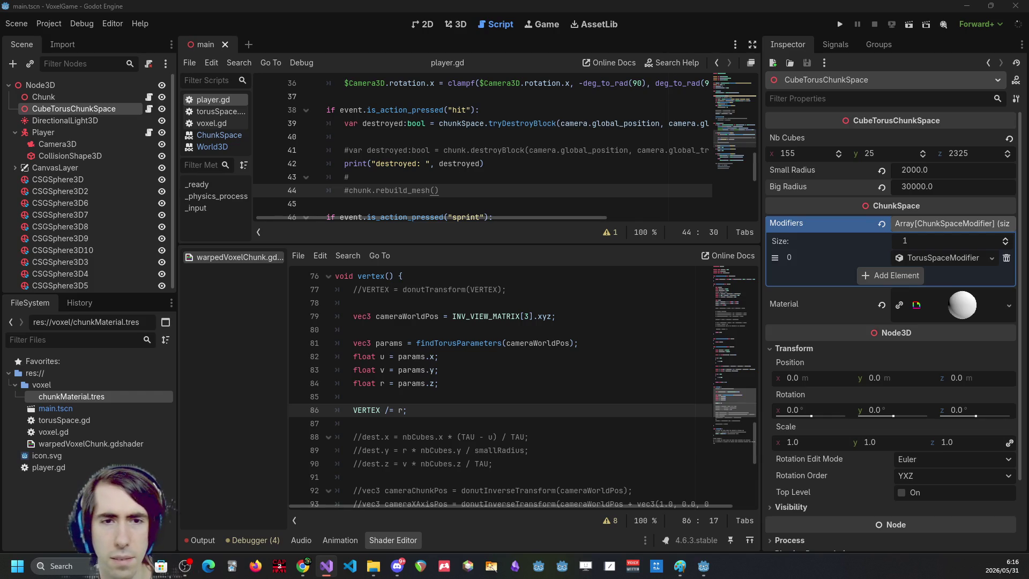
{"action": "scroll", "coordinate": [389, 390], "scroll_direction": "down", "scroll_amount": 2}
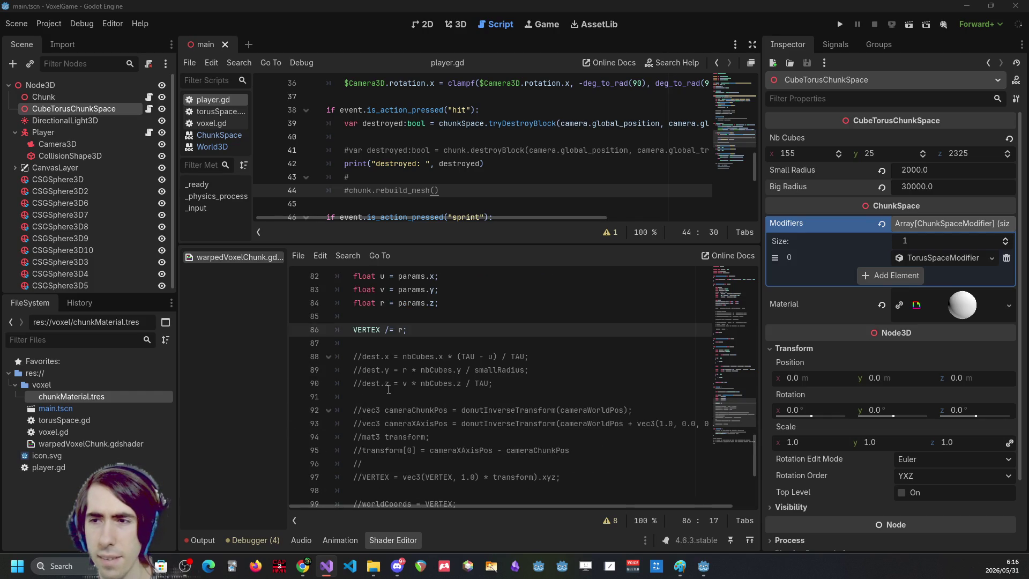
{"action": "left_click", "coordinate": [506, 389]}
{"action": "scroll", "coordinate": [433, 416], "scroll_direction": "up", "scroll_amount": 1}
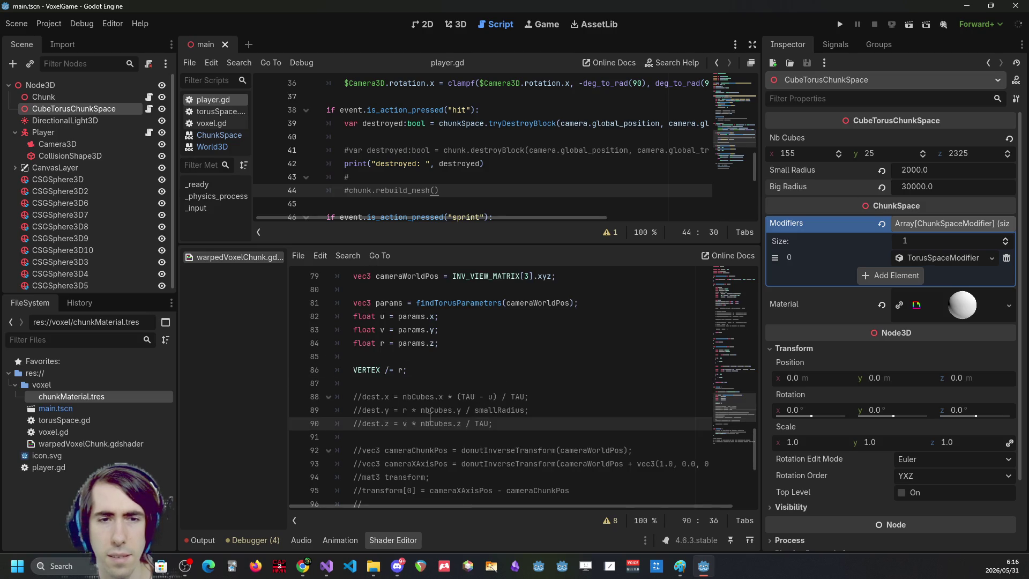
{"action": "left_click", "coordinate": [402, 424]}
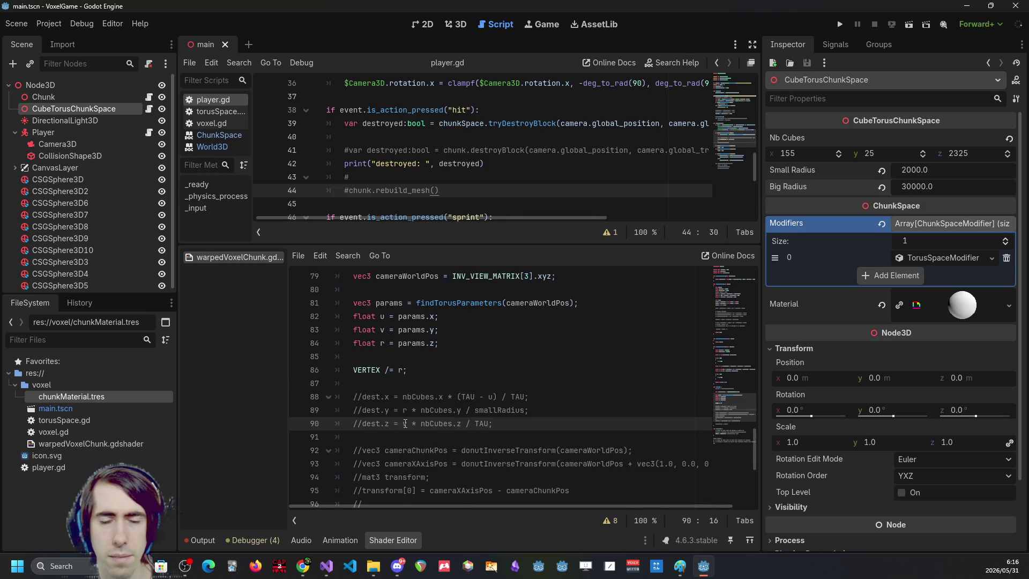
{"action": "left_click", "coordinate": [380, 369]}
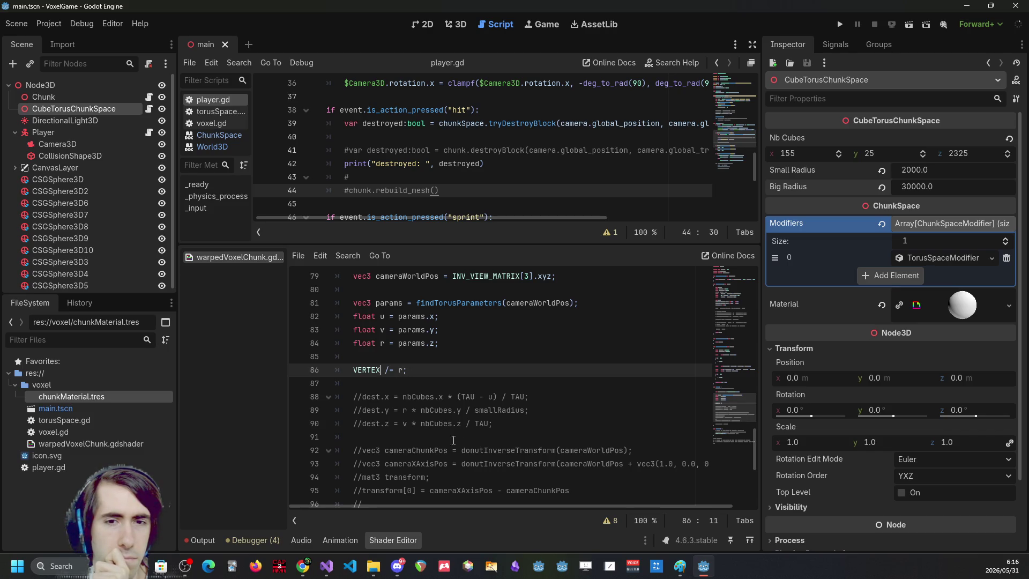
{"action": "left_click", "coordinate": [470, 424]}
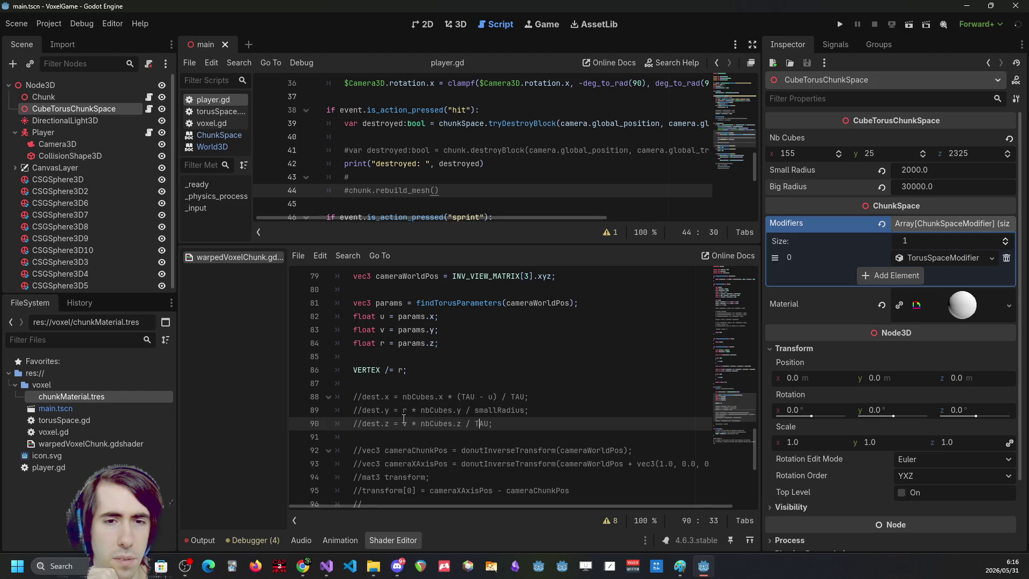
{"action": "left_click", "coordinate": [406, 396]}
{"action": "left_click", "coordinate": [428, 410]}
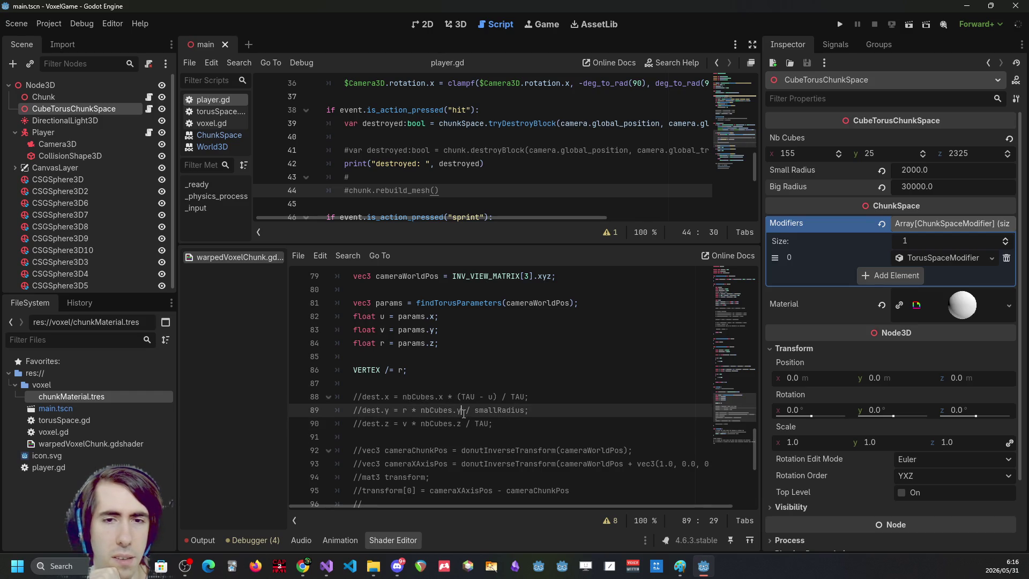
{"action": "left_click_drag", "start_coordinate": [403, 410], "coordinate": [518, 415]}
{"action": "left_click", "coordinate": [518, 415]}
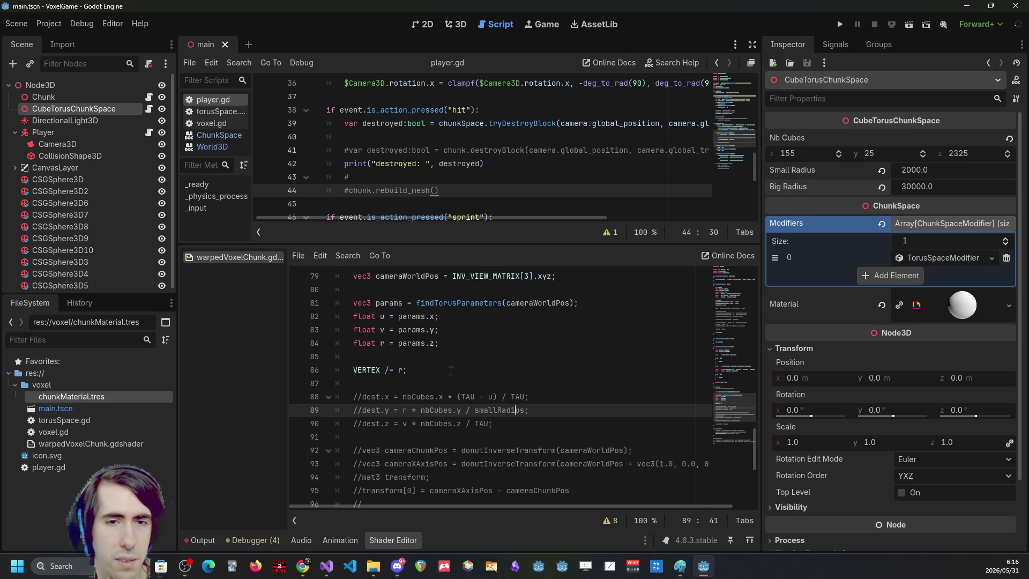
{"action": "left_click", "coordinate": [450, 370]}
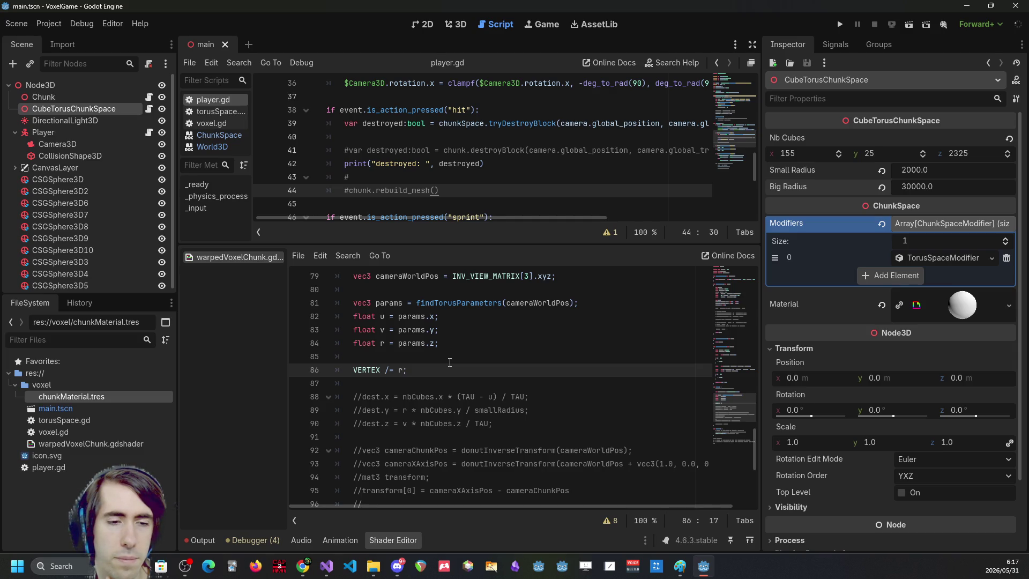
Review the u, v, r parameter lines 82–84, then return to the VERTEX /= r line.
{"action": "scroll", "coordinate": [450, 362], "scroll_direction": "up", "scroll_amount": 1}
{"action": "left_click_drag", "start_coordinate": [439, 383], "coordinate": [337, 357]}
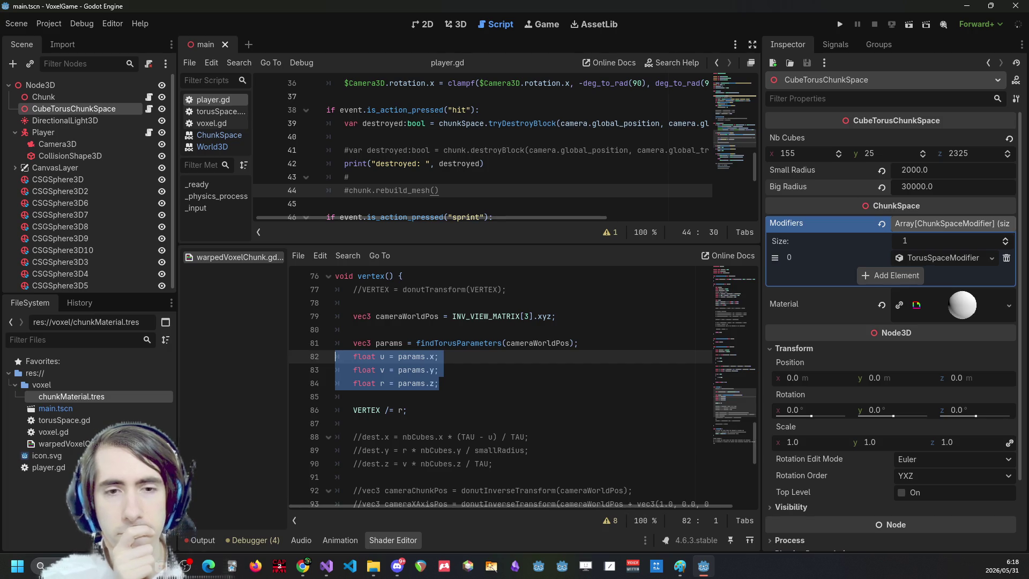
{"action": "left_click", "coordinate": [568, 423]}
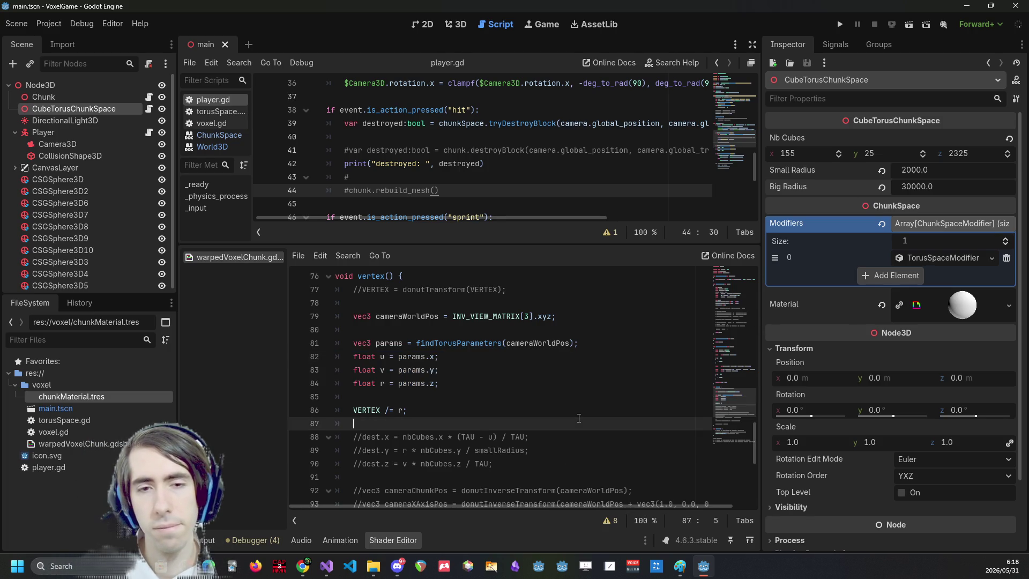
{"action": "left_click", "coordinate": [577, 411]}
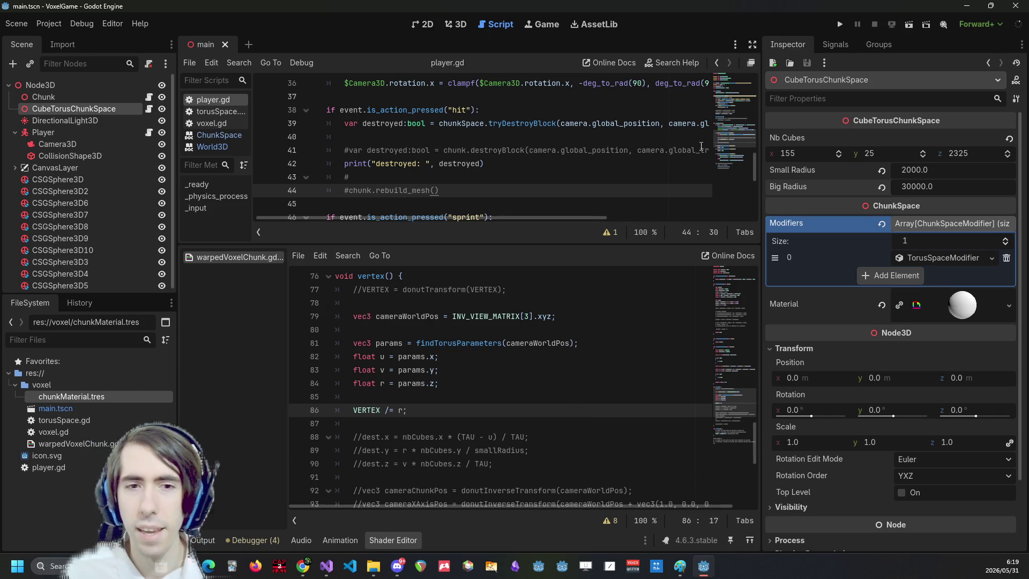
Comment out the VERTEX /= r line and test-run the game, then stop it.
{"action": "key", "text": "ctrl+k"}
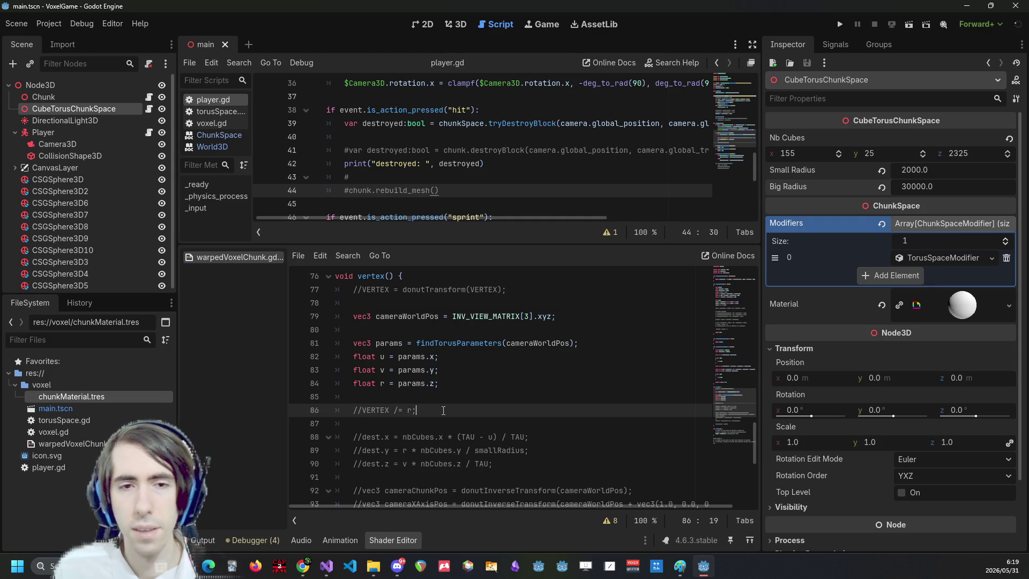
{"action": "left_click", "coordinate": [840, 24]}
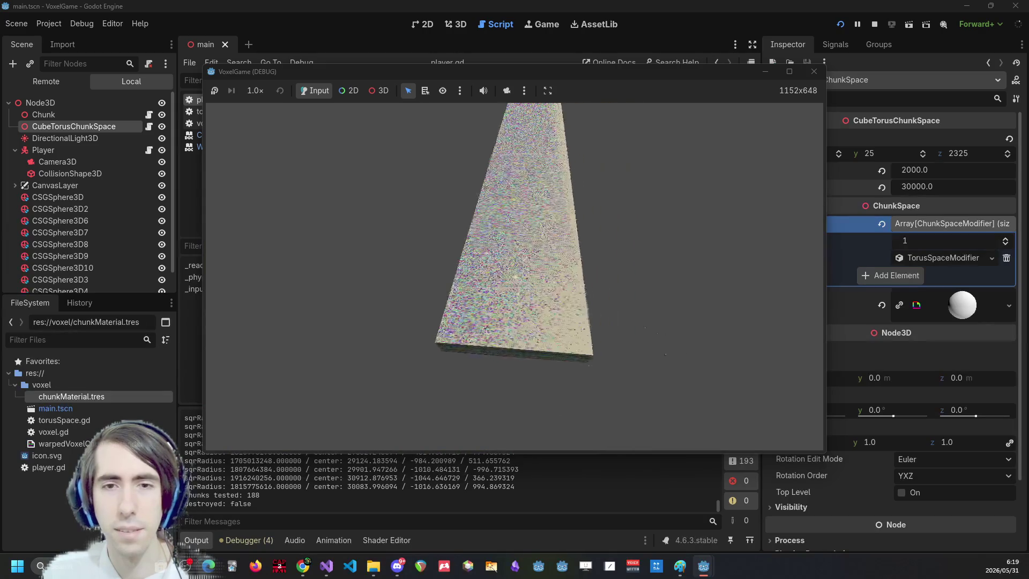
{"action": "key", "text": "F8"}
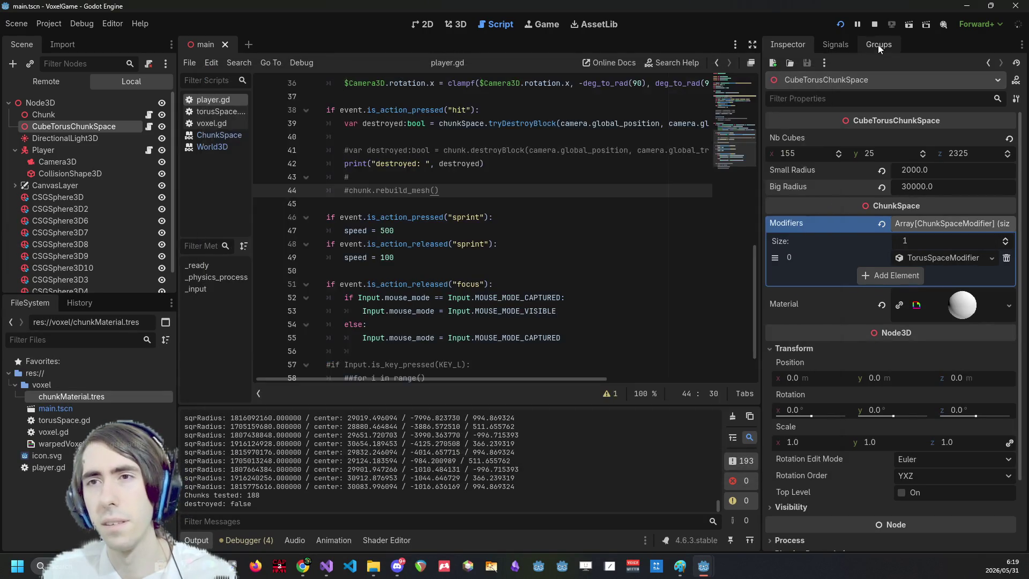
Highlight every use of params in the shader, collapse the Modifiers array, and bring up Visual Studio.
{"action": "left_click", "coordinate": [325, 563]}
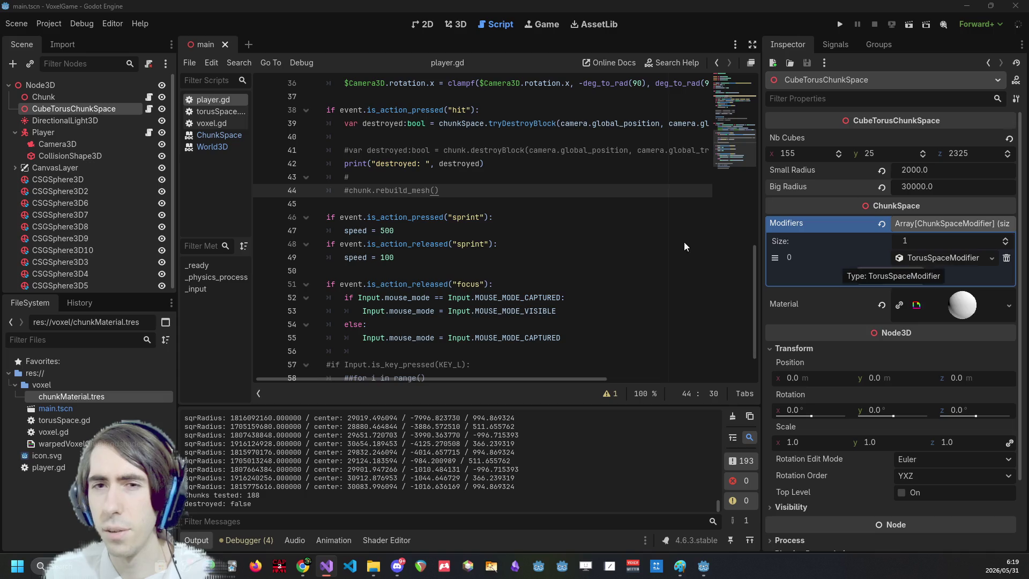
{"action": "left_click", "coordinate": [557, 245]}
{"action": "left_click", "coordinate": [403, 538]}
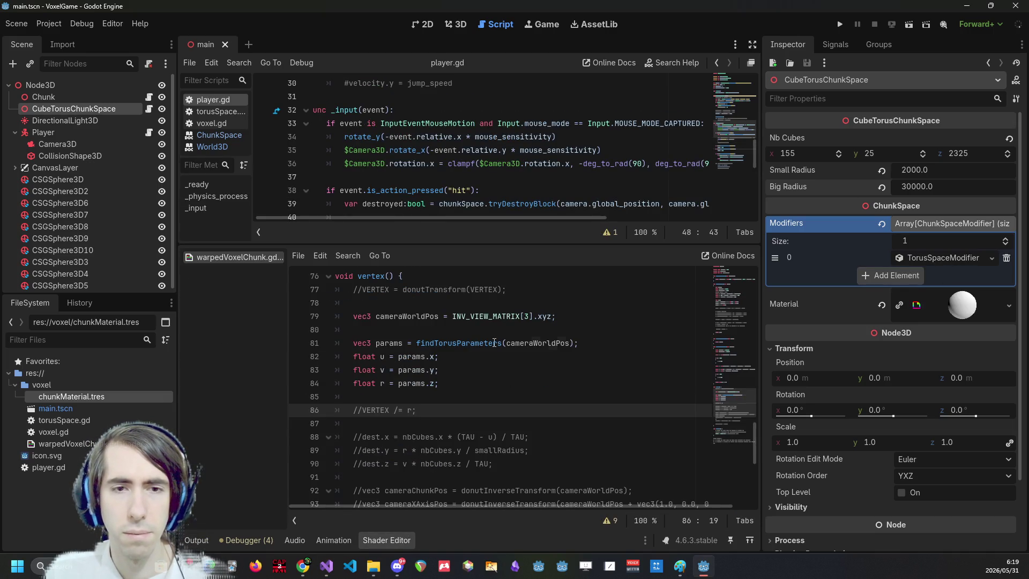
{"action": "double_click", "coordinate": [389, 343]}
{"action": "scroll", "coordinate": [422, 396], "scroll_direction": "down", "scroll_amount": 6}
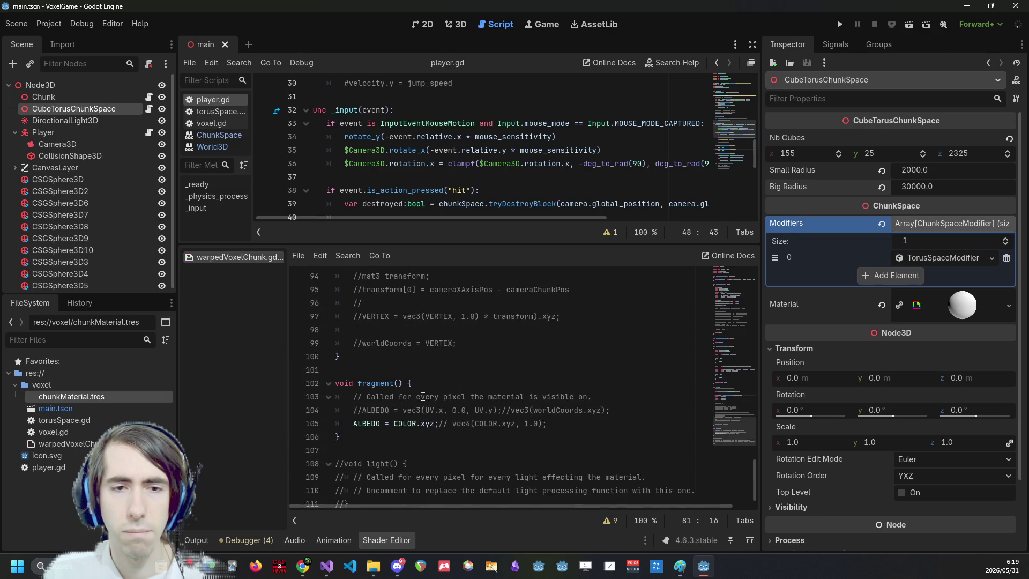
{"action": "scroll", "coordinate": [423, 396], "scroll_direction": "up", "scroll_amount": 4}
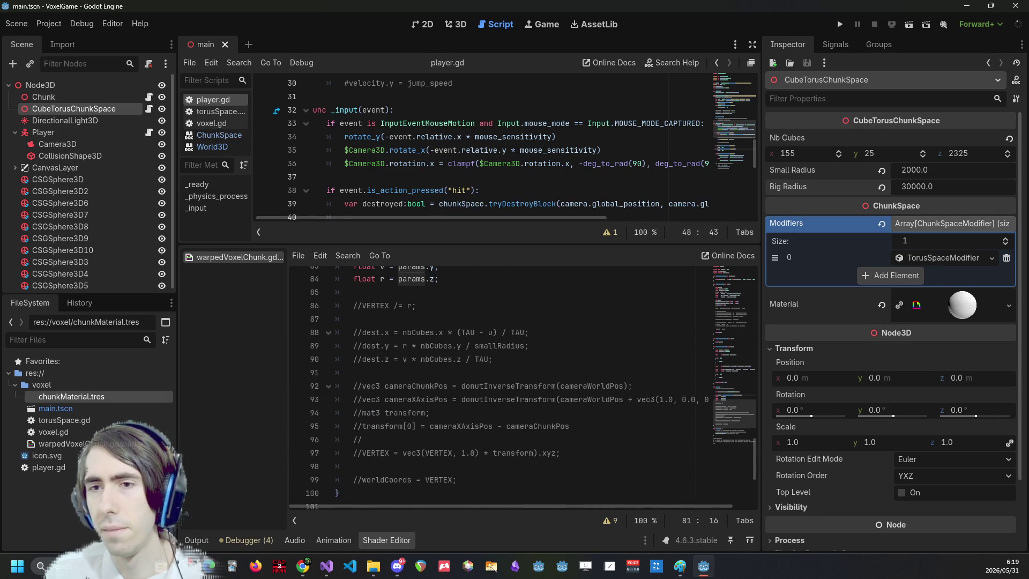
{"action": "left_click", "coordinate": [950, 224]}
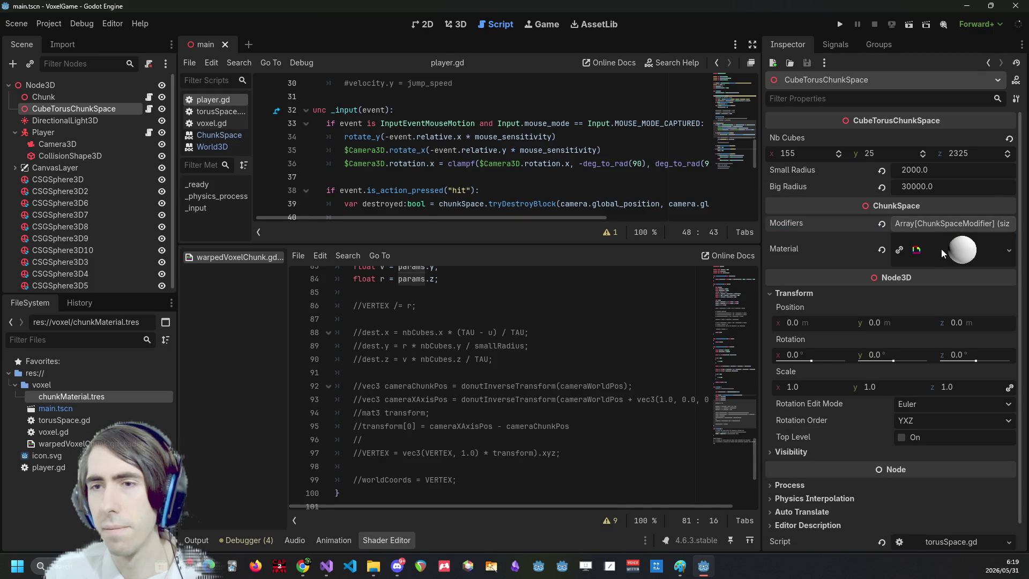
{"action": "left_click", "coordinate": [326, 565]}
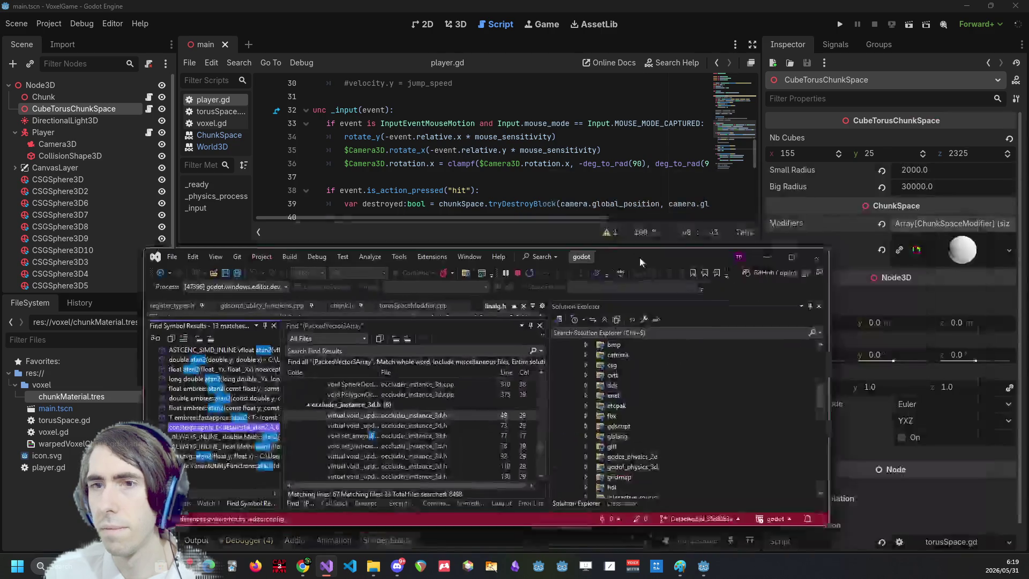
Look through torusSpaceModifier.cpp and chunkSpace.cpp in Visual Studio.
{"action": "key", "text": "ctrl+Tab"}
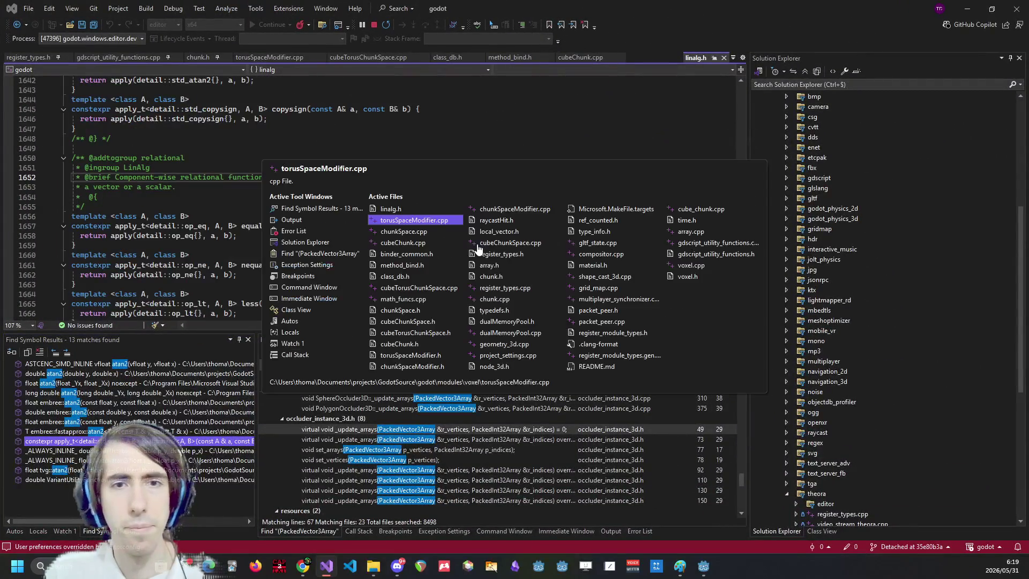
{"action": "scroll", "coordinate": [269, 232], "scroll_direction": "down", "scroll_amount": 7}
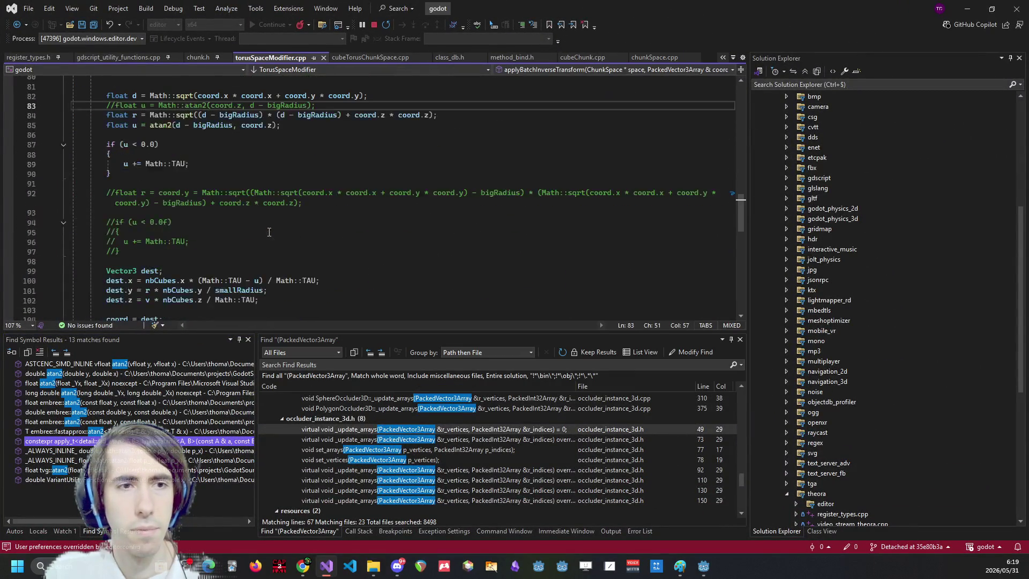
{"action": "scroll", "coordinate": [251, 240], "scroll_direction": "up", "scroll_amount": 12}
{"action": "scroll", "coordinate": [244, 235], "scroll_direction": "up", "scroll_amount": 10}
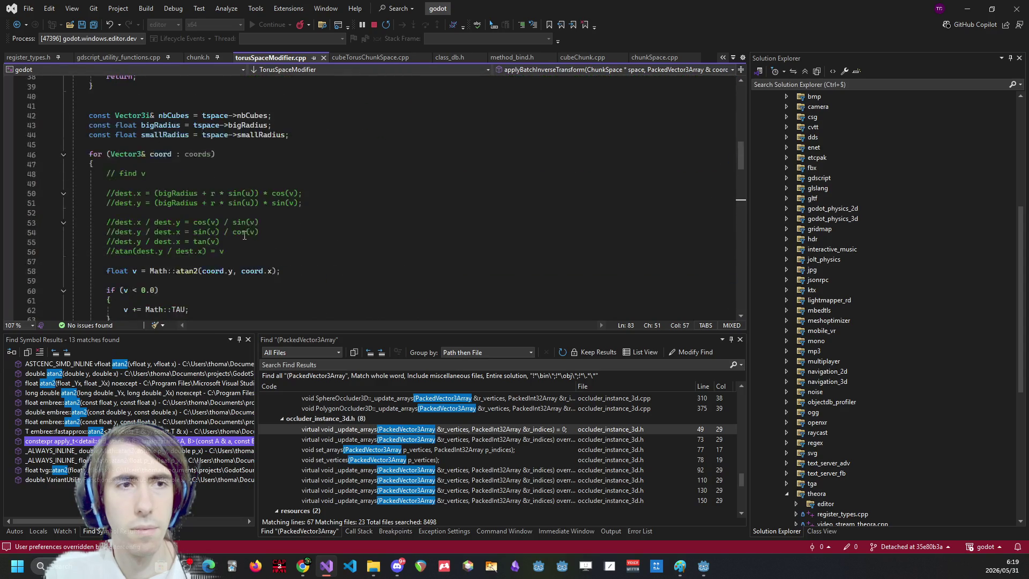
{"action": "key", "text": "ctrl+Tab"}
{"action": "key", "text": "ctrl+Tab"}
{"action": "key", "text": "ctrl+Tab"}
{"action": "key", "text": "ctrl+shift+Tab"}
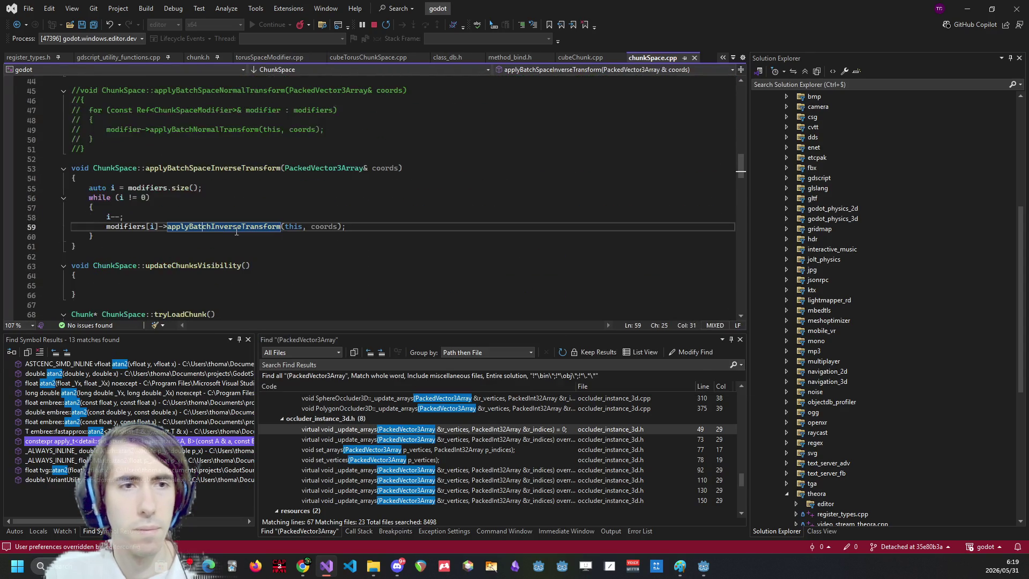
{"action": "key", "text": "Right"}
{"action": "key", "text": "Right"}
{"action": "key", "text": "Right"}
{"action": "scroll", "coordinate": [220, 228], "scroll_direction": "down", "scroll_amount": 8}
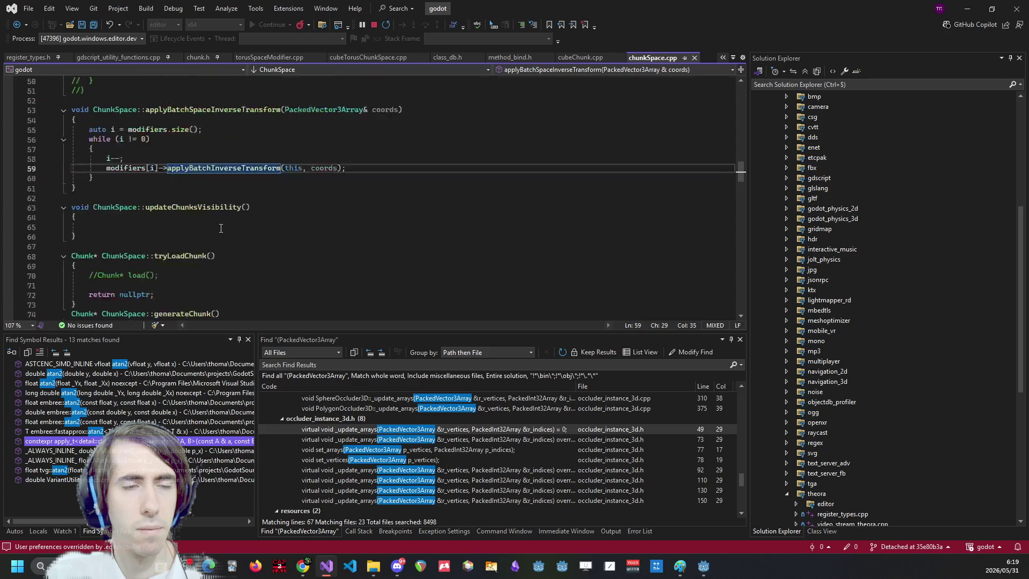
{"action": "scroll", "coordinate": [221, 227], "scroll_direction": "up", "scroll_amount": 8}
Comment out the applyBatchSpaceInverseTransform call on line 398 of cubeChunk.cpp and save.
{"action": "key", "text": "ctrl+Tab"}
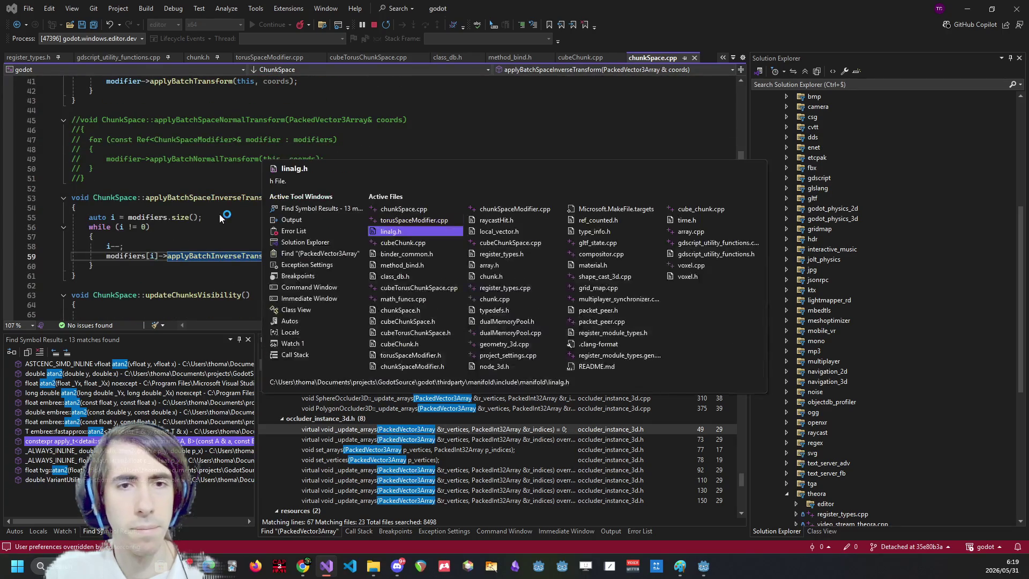
{"action": "left_click", "coordinate": [355, 211]}
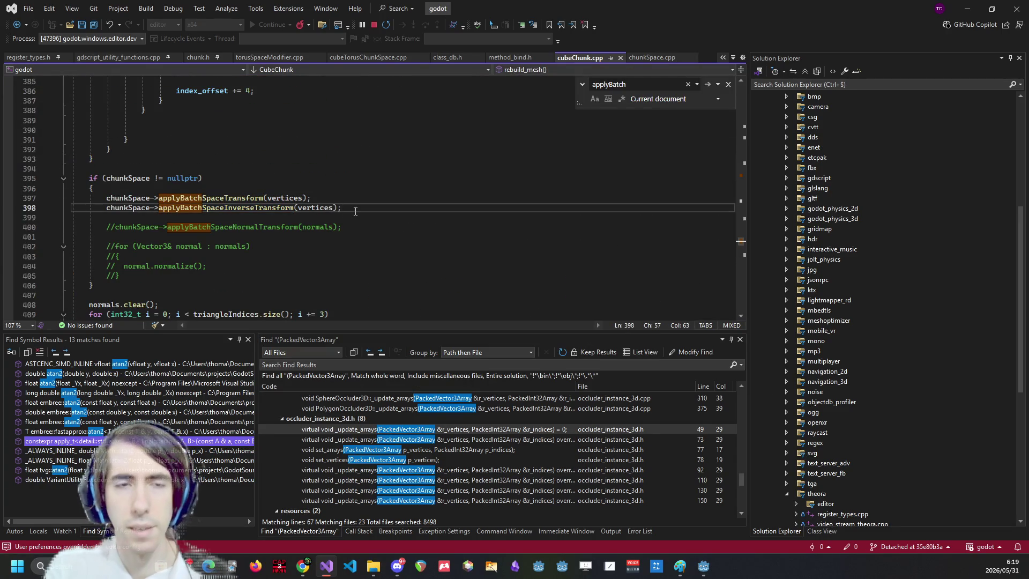
{"action": "key", "text": "ctrl+k"}
{"action": "key", "text": "ctrl+c"}
{"action": "key", "text": "ctrl+s"}
Quit the Godot editor and rebuild the engine with Local Windows Debugger.
{"action": "left_click", "coordinate": [703, 566]}
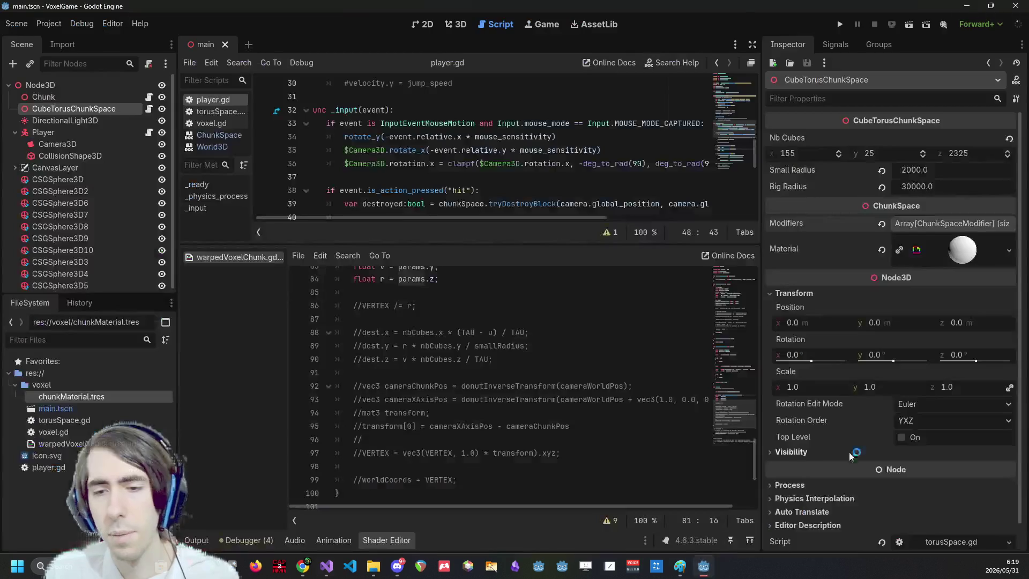
{"action": "left_click", "coordinate": [1017, 6]}
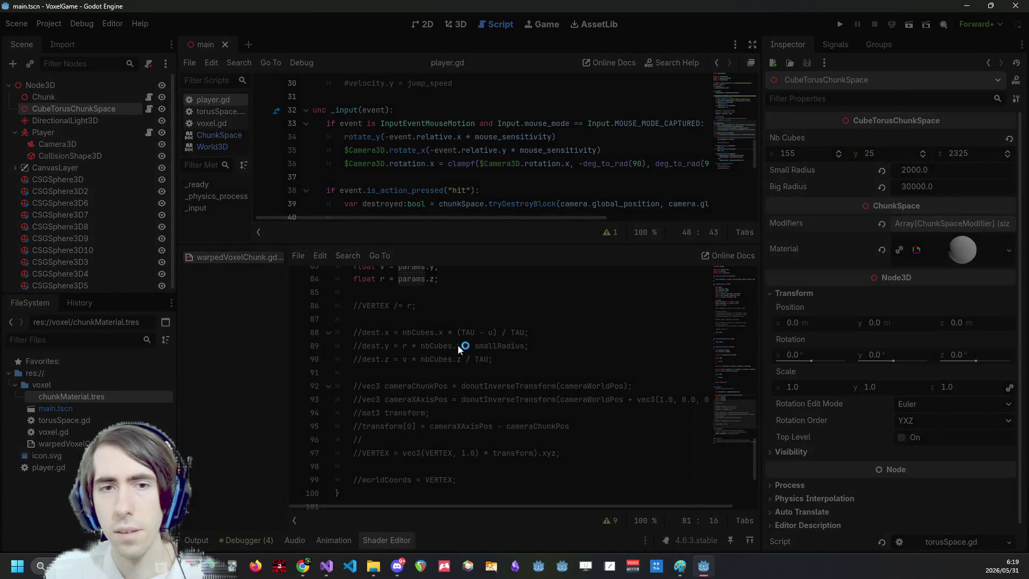
{"action": "left_click", "coordinate": [474, 317]}
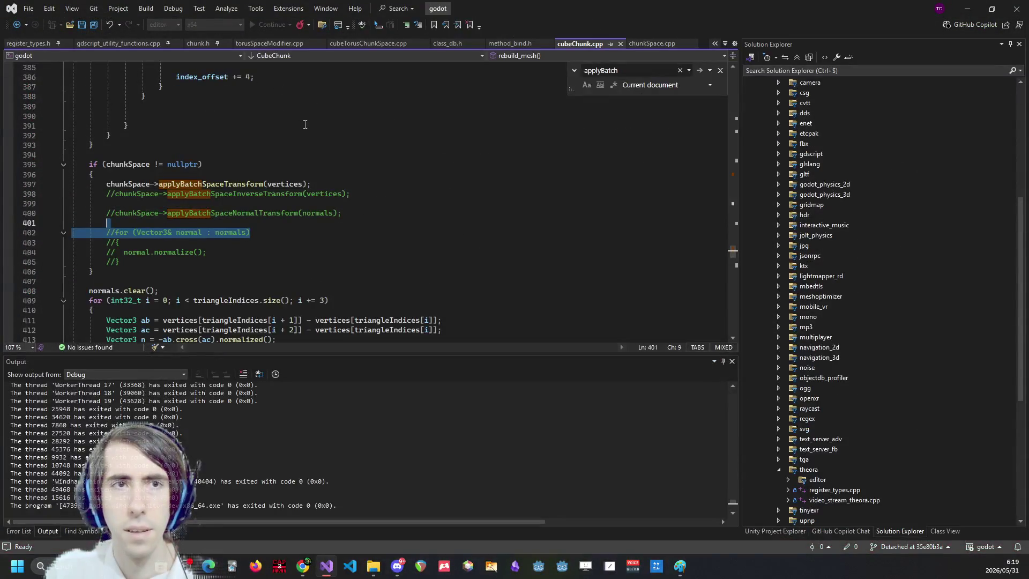
{"action": "left_click", "coordinate": [287, 25]}
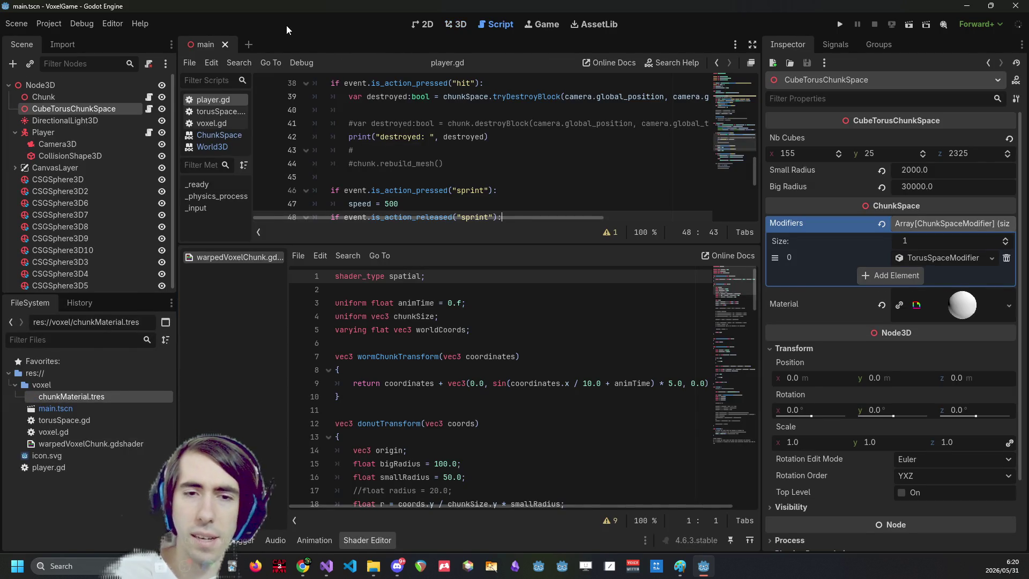
Run VoxelGame to preview the warped chunk as a thin noisy strip, then return to the editor.
{"action": "scroll", "coordinate": [505, 371], "scroll_direction": "down", "scroll_amount": 1}
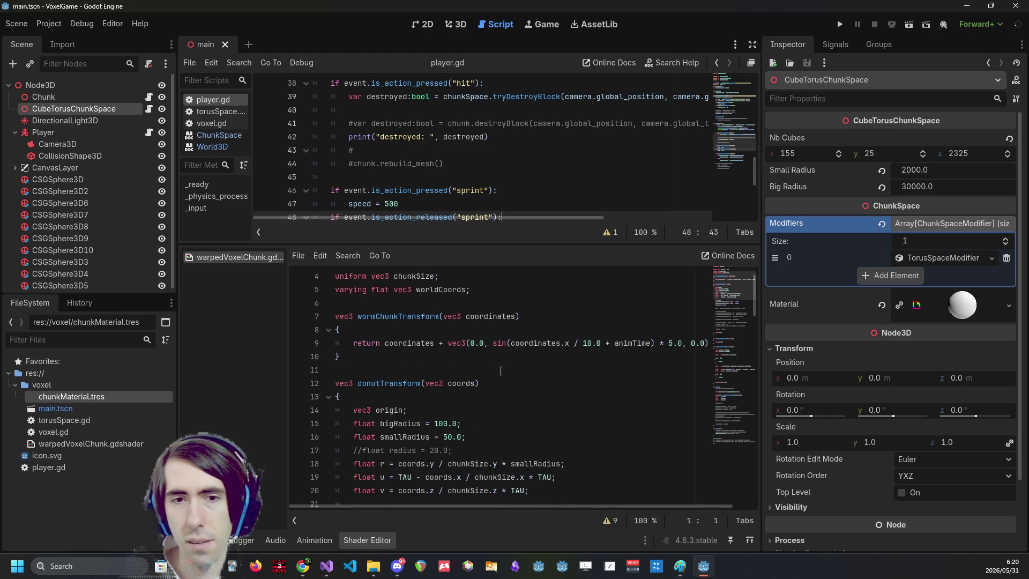
{"action": "scroll", "coordinate": [576, 346], "scroll_direction": "down", "scroll_amount": 20}
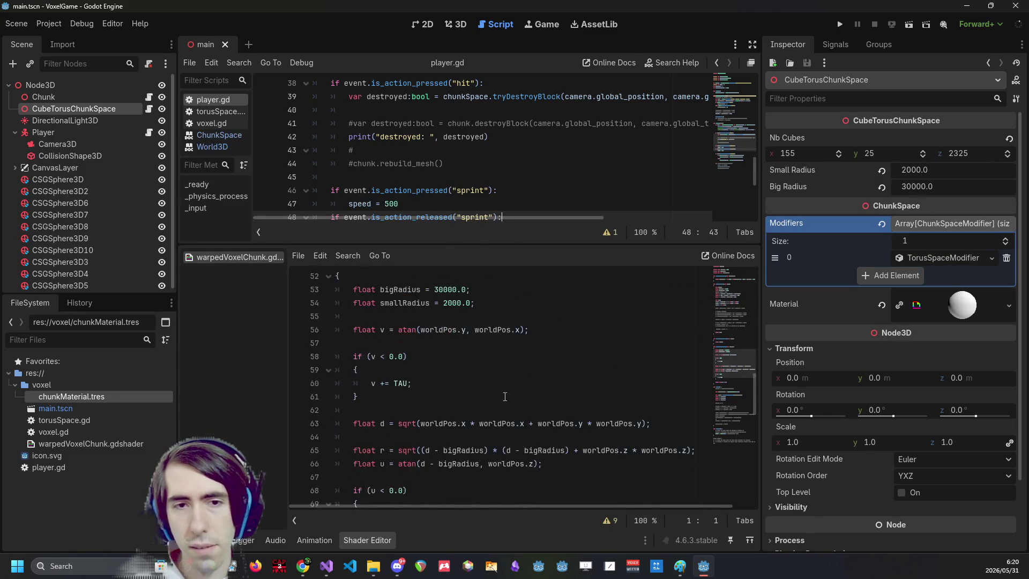
{"action": "left_click", "coordinate": [840, 25]}
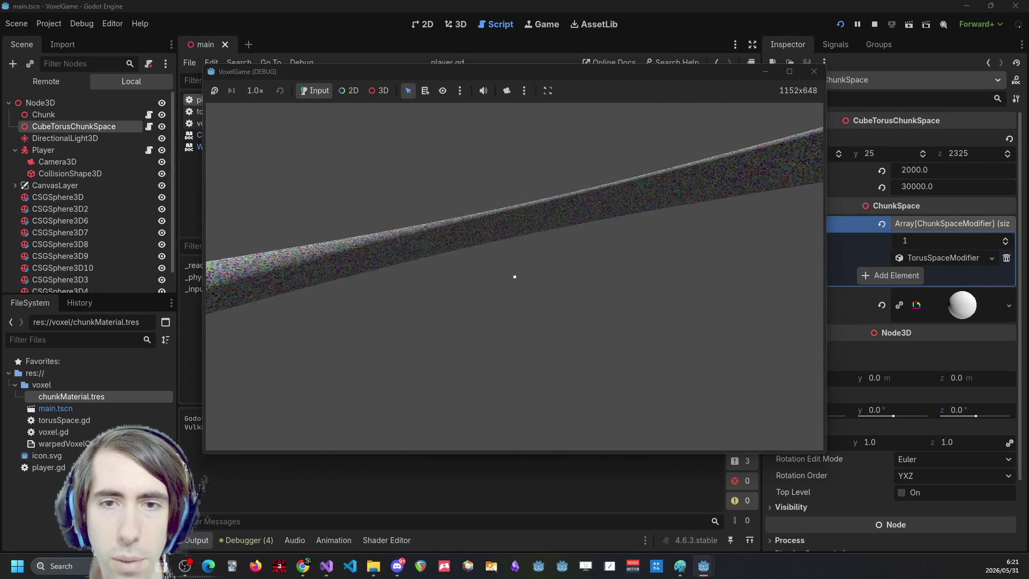
{"action": "left_click", "coordinate": [902, 6]}
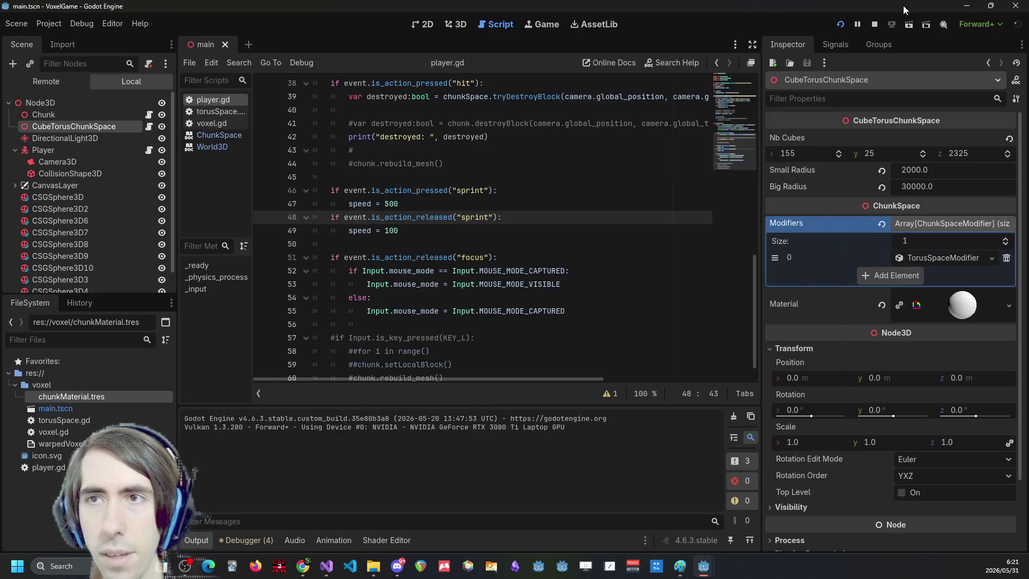
Stop the game, set the Player's z position to -3000, save the scene and rerun.
{"action": "left_click", "coordinate": [875, 25]}
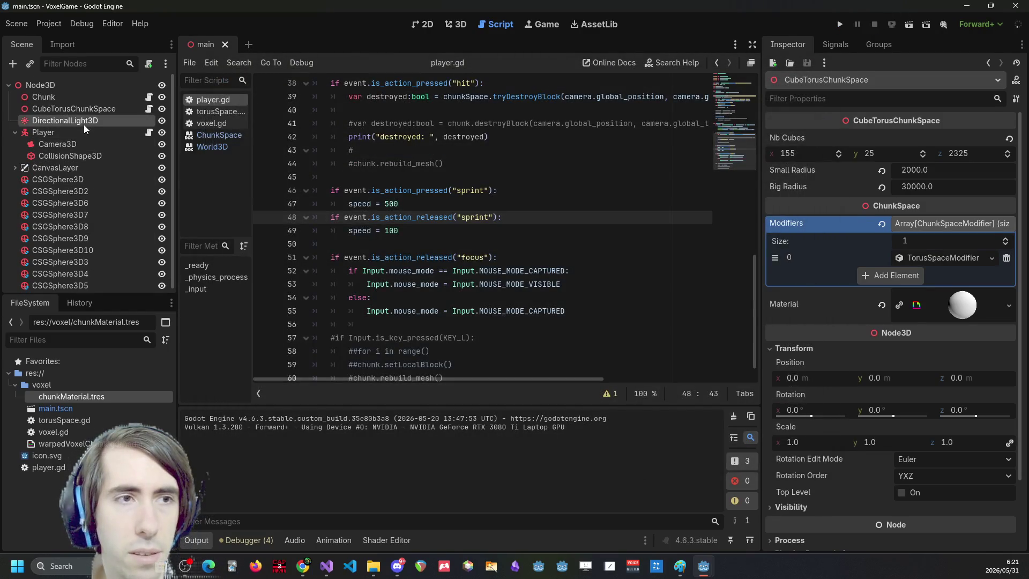
{"action": "left_click", "coordinate": [65, 120]}
{"action": "left_click", "coordinate": [84, 134]}
{"action": "scroll", "coordinate": [909, 413], "scroll_direction": "down", "scroll_amount": 5}
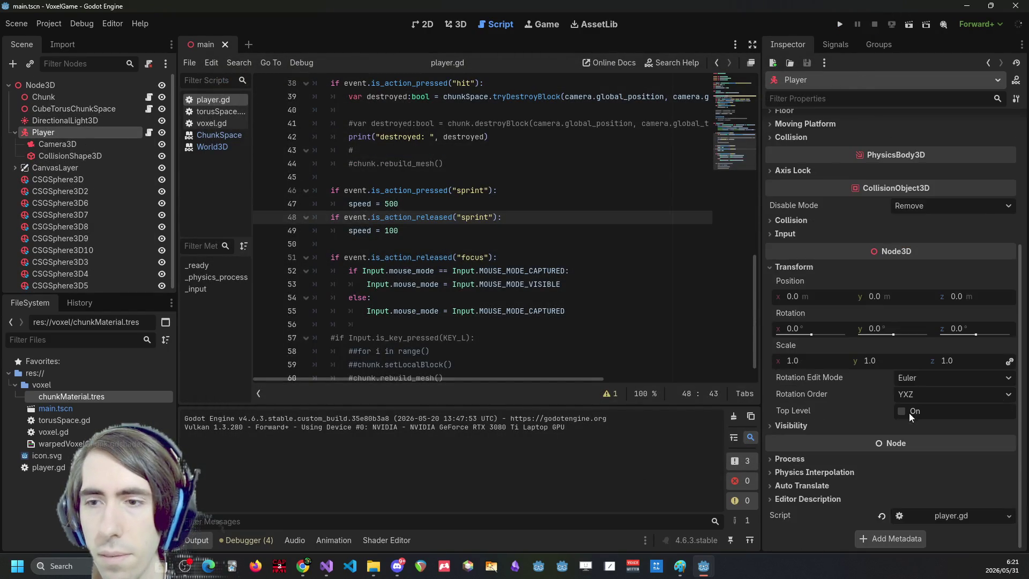
{"action": "double_click", "coordinate": [972, 297]}
{"action": "type", "text": "-3000"}
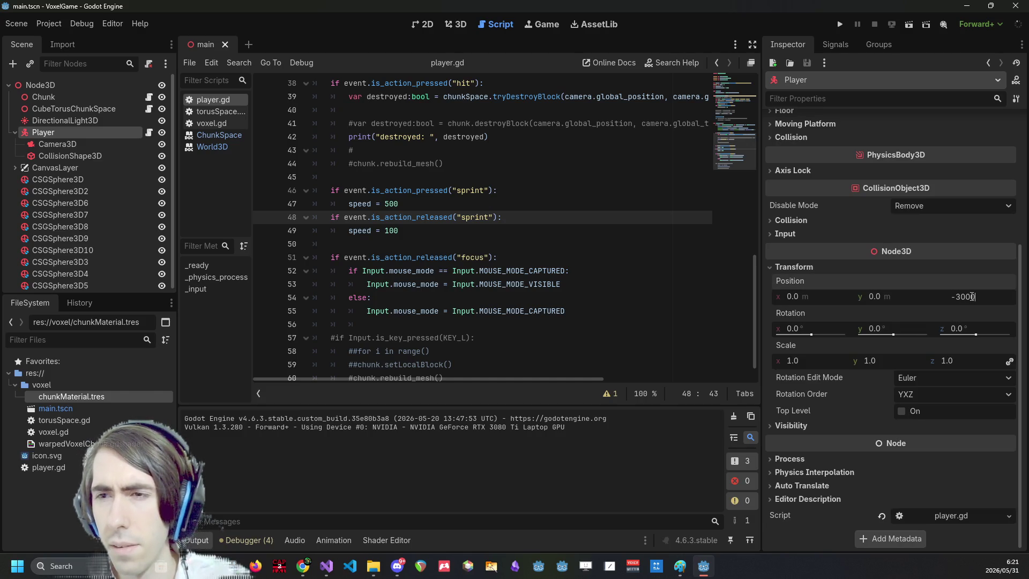
{"action": "key", "text": "Return"}
{"action": "key", "text": "ctrl+s"}
{"action": "left_click", "coordinate": [842, 24]}
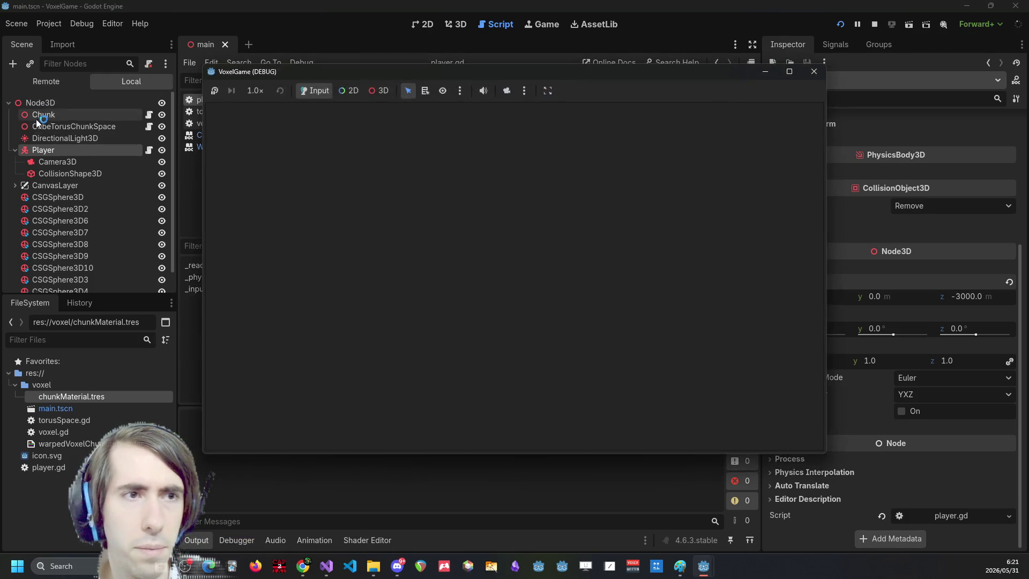
Check the Player node while switching between editor and game, then stop the game.
{"action": "left_click", "coordinate": [65, 138]}
{"action": "left_click", "coordinate": [85, 153]}
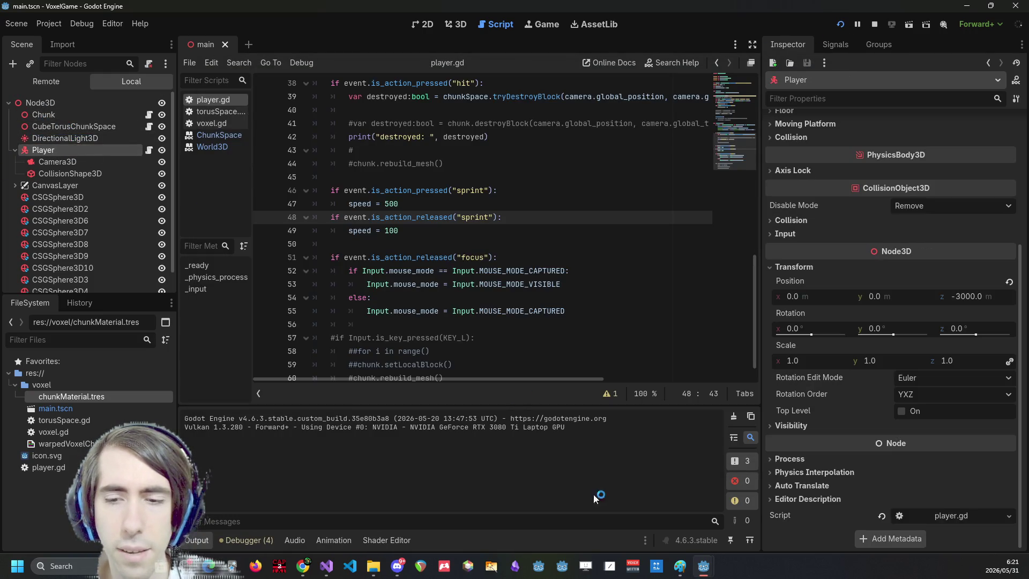
{"action": "double_click", "coordinate": [538, 236]}
{"action": "mouse_move", "coordinate": [704, 566]}
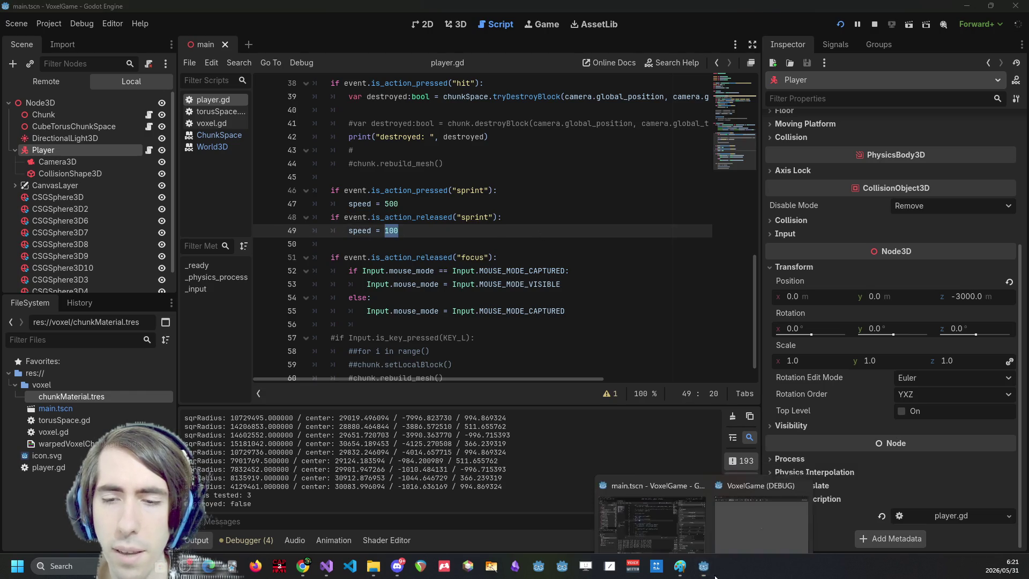
{"action": "left_click", "coordinate": [766, 509]}
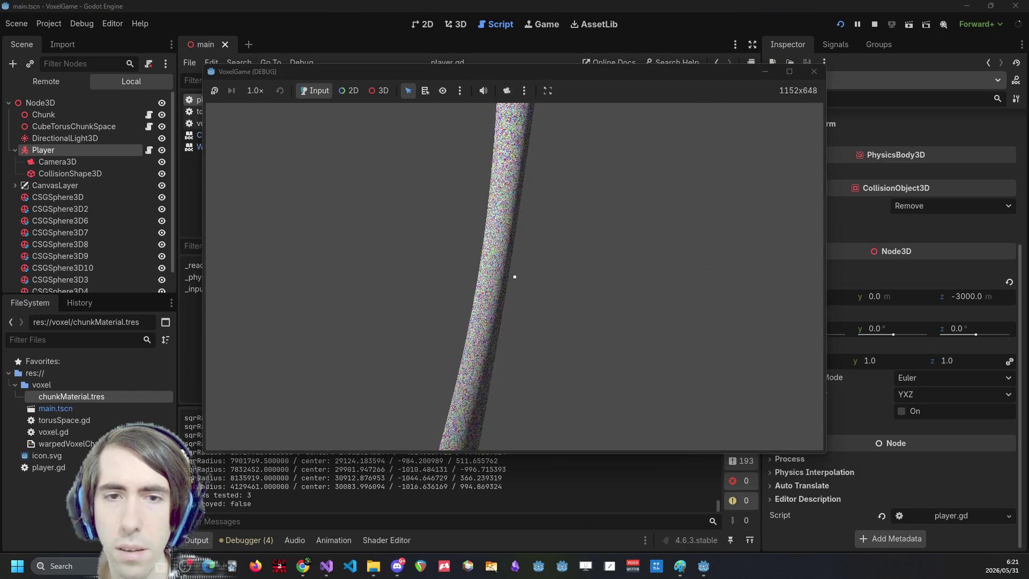
{"action": "left_click", "coordinate": [795, 9]}
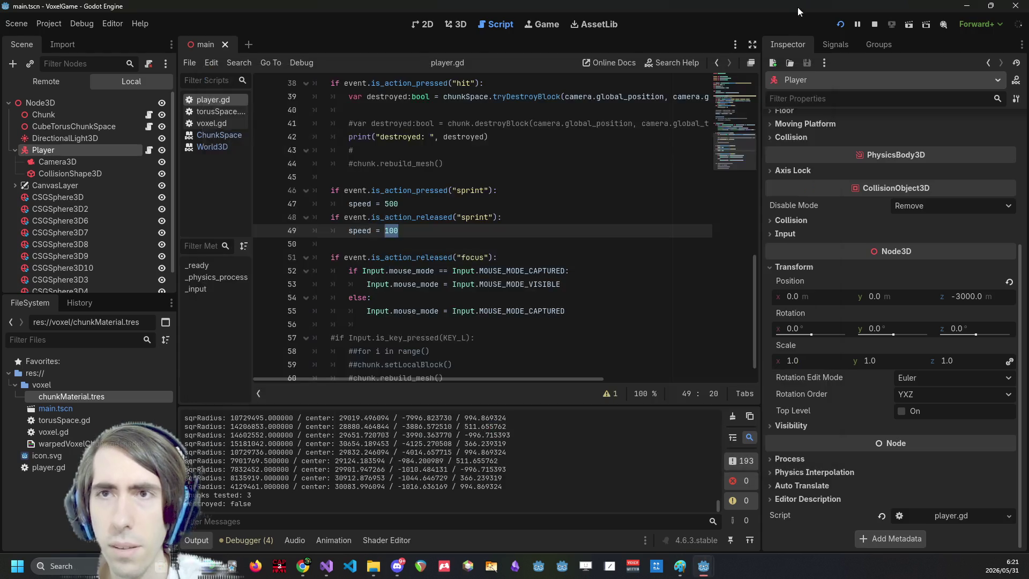
{"action": "left_click", "coordinate": [875, 23]}
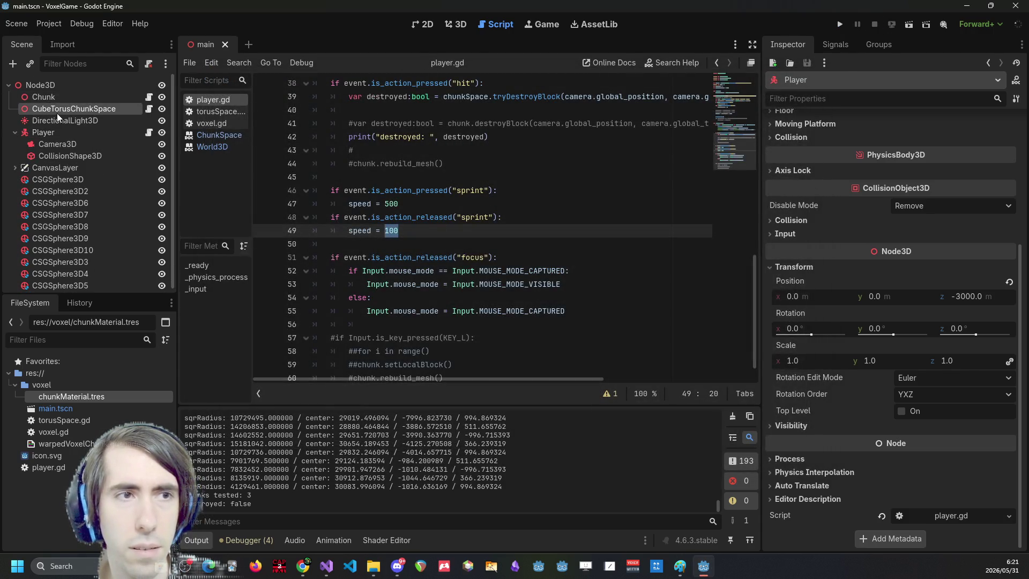
Inspect the torus Small and Big Radius, set Player z to -30000, then save and run.
{"action": "left_click", "coordinate": [60, 112]}
{"action": "left_click", "coordinate": [921, 167]}
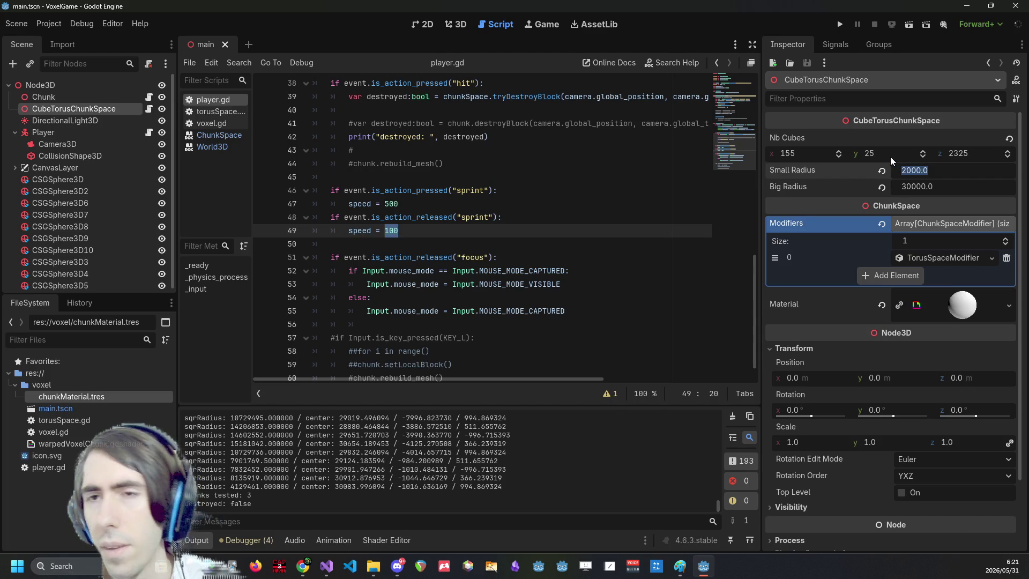
{"action": "left_click", "coordinate": [923, 187]}
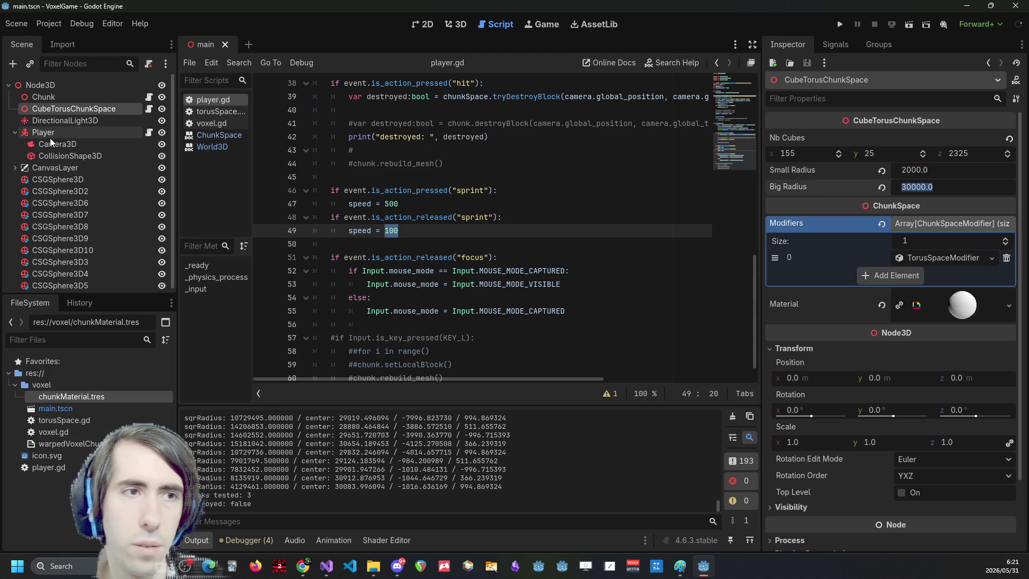
{"action": "left_click", "coordinate": [45, 135]}
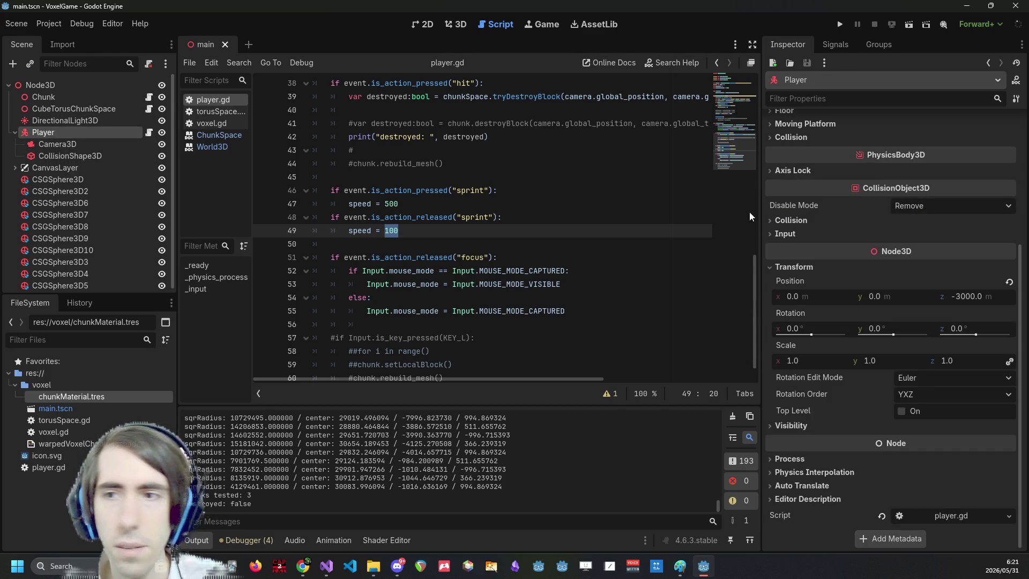
{"action": "type", "text": "0"}
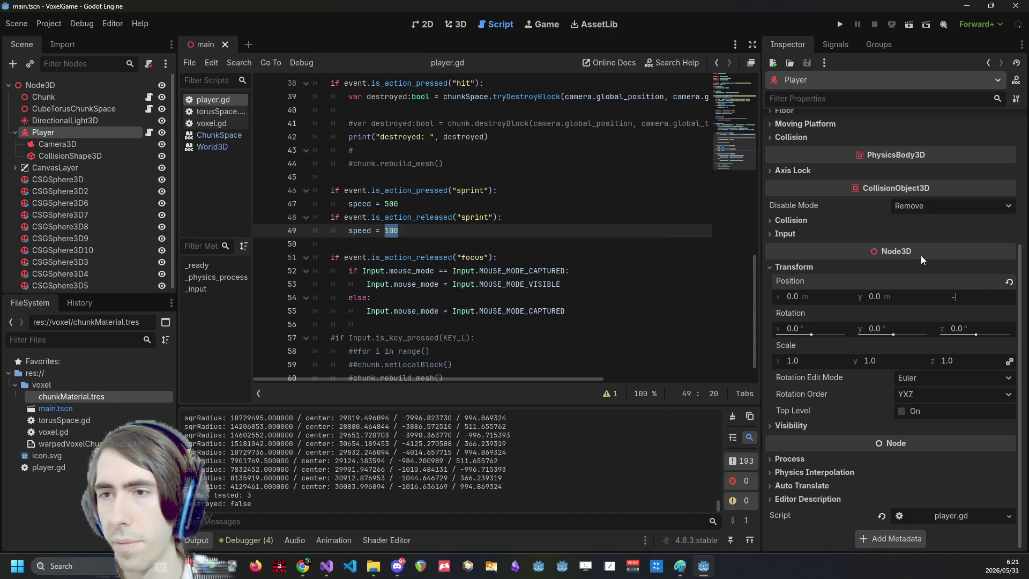
{"action": "key", "text": "Return"}
{"action": "left_click", "coordinate": [835, 23]}
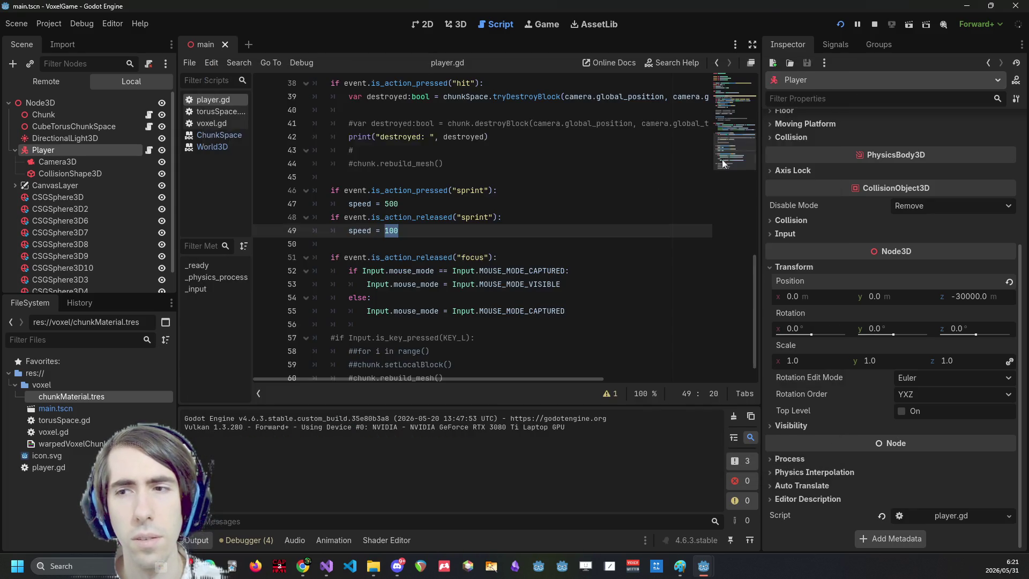
Stop the game, set the Player position to (0, -30000, 0), and run again.
{"action": "left_click", "coordinate": [873, 24]}
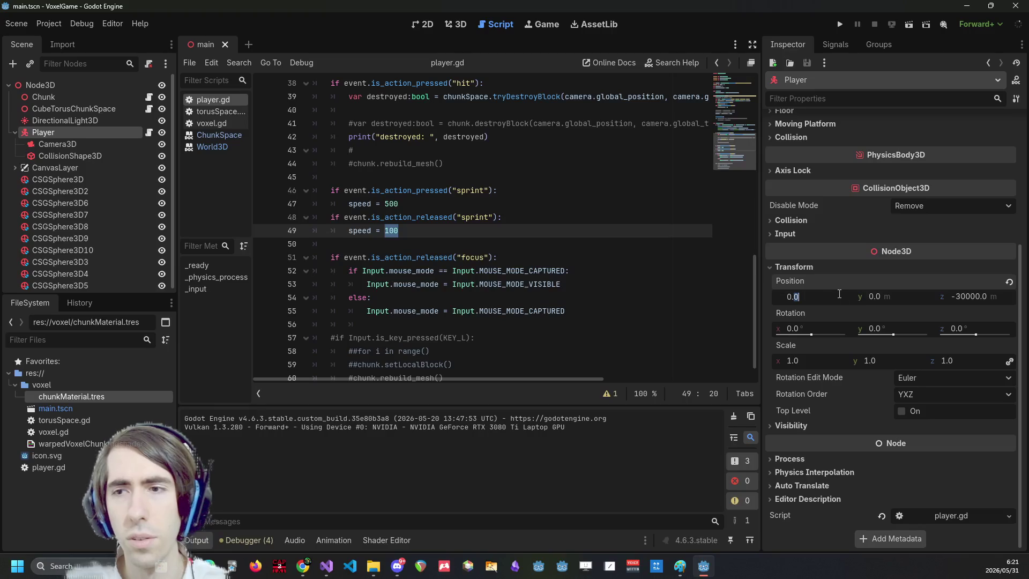
{"action": "type", "text": "-30000"}
{"action": "key", "text": "Return"}
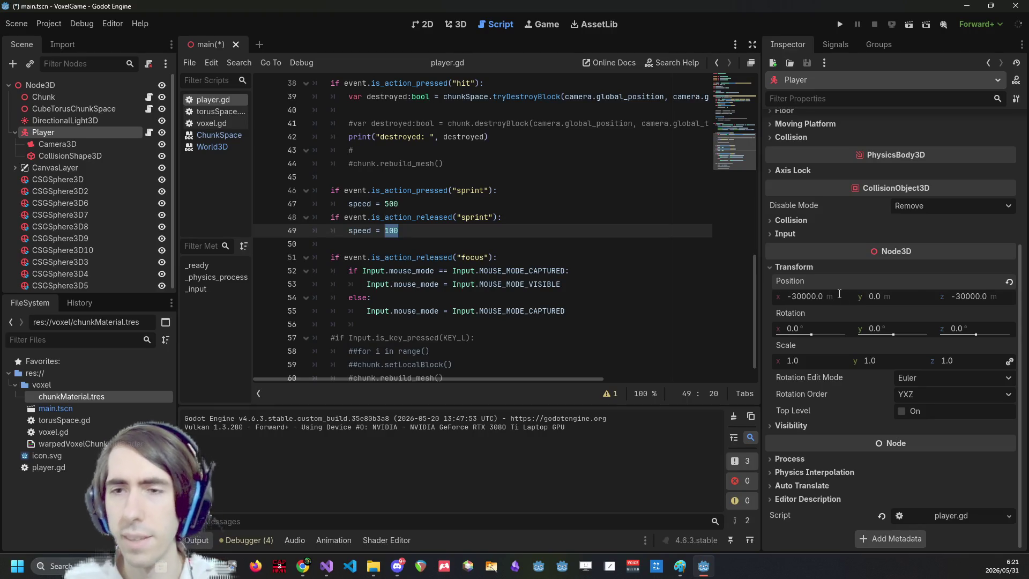
{"action": "type", "text": "0"}
{"action": "key", "text": "Tab"}
{"action": "type", "text": "-30000"}
{"action": "key", "text": "Tab"}
{"action": "type", "text": "0"}
{"action": "key", "text": "F5"}
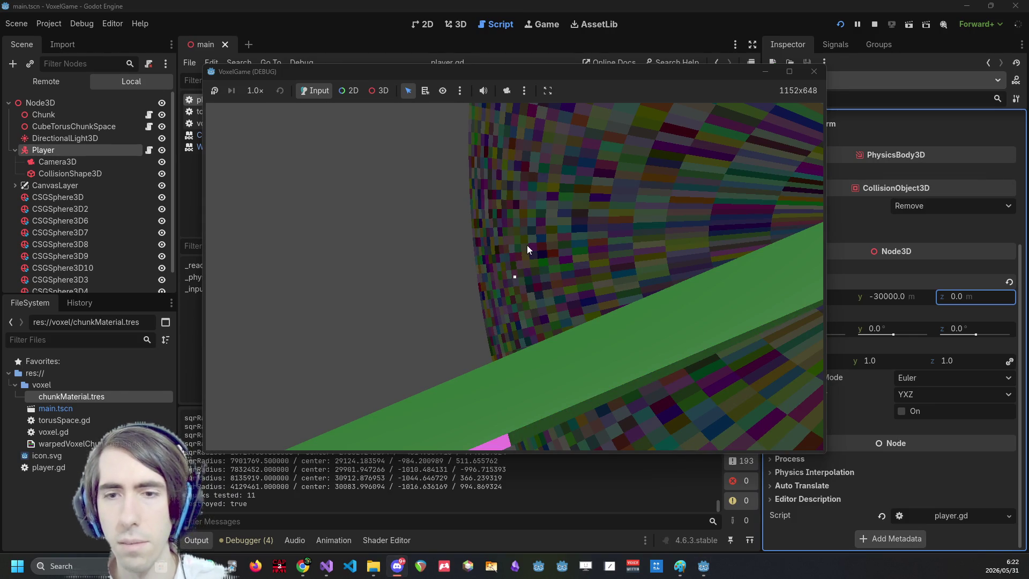
Take control of the game camera and break nine blocks straight down to dig a deep tunnel.
{"action": "left_click", "coordinate": [708, 271]}
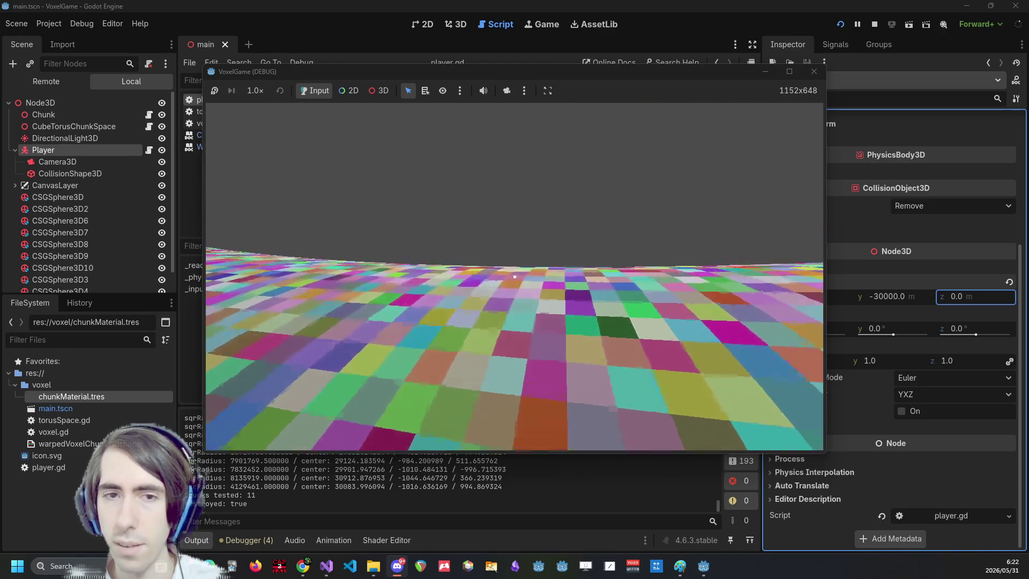
{"action": "left_click", "coordinate": [514, 277]}
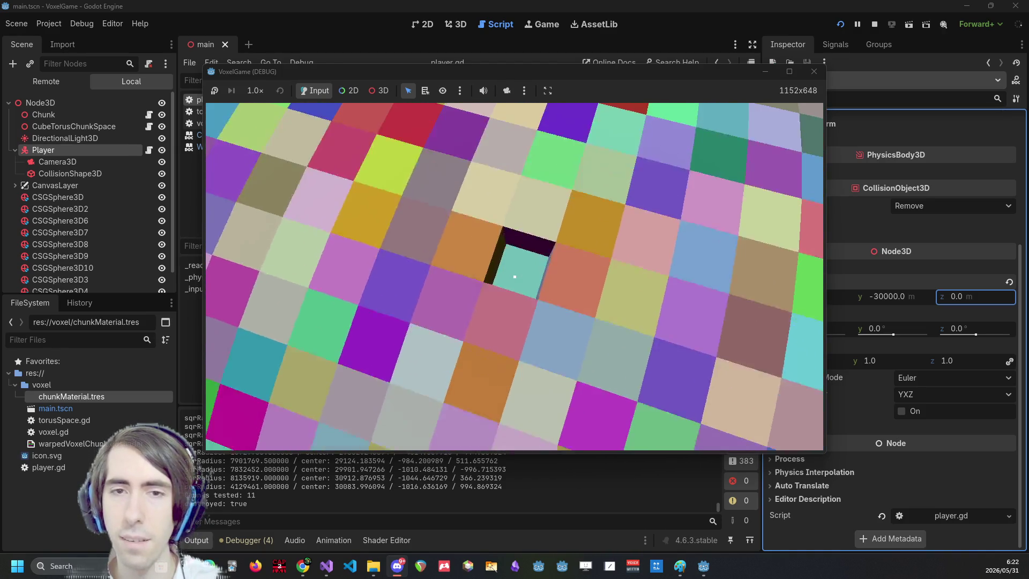
{"action": "left_click", "coordinate": [514, 276]}
{"action": "left_click", "coordinate": [515, 277]}
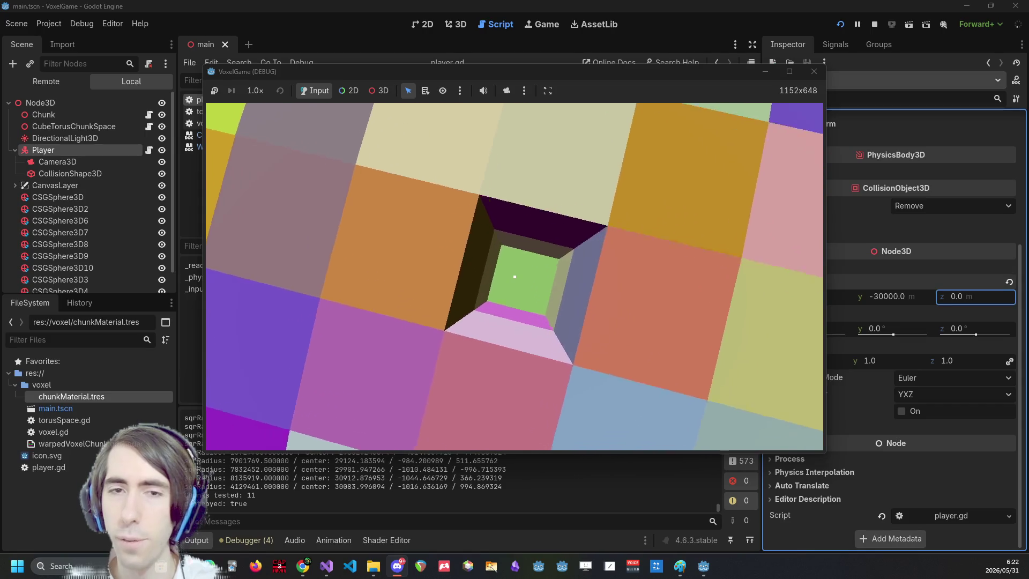
{"action": "left_click", "coordinate": [514, 277]}
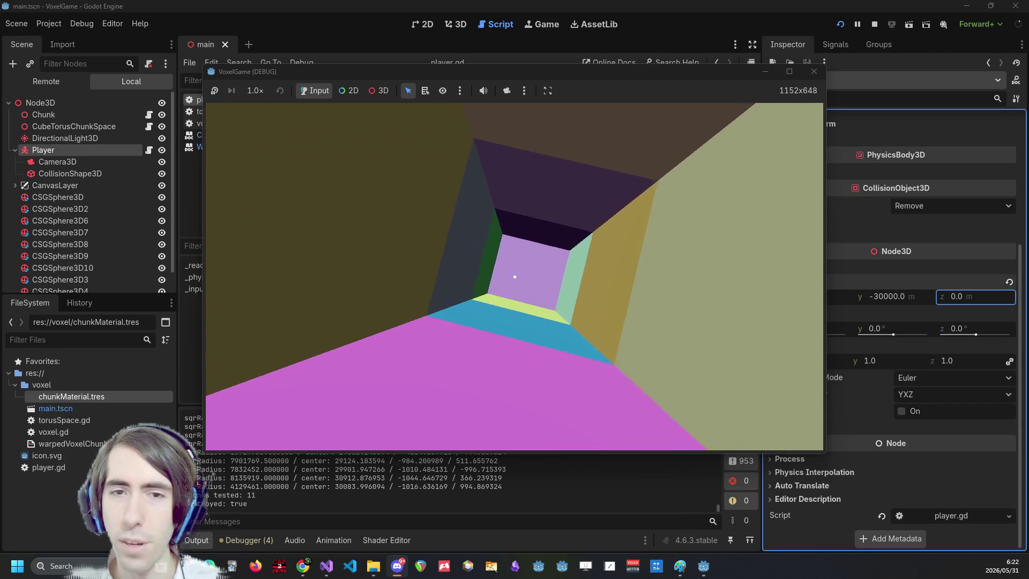
{"action": "left_click", "coordinate": [514, 276]}
{"action": "left_click", "coordinate": [514, 276]}
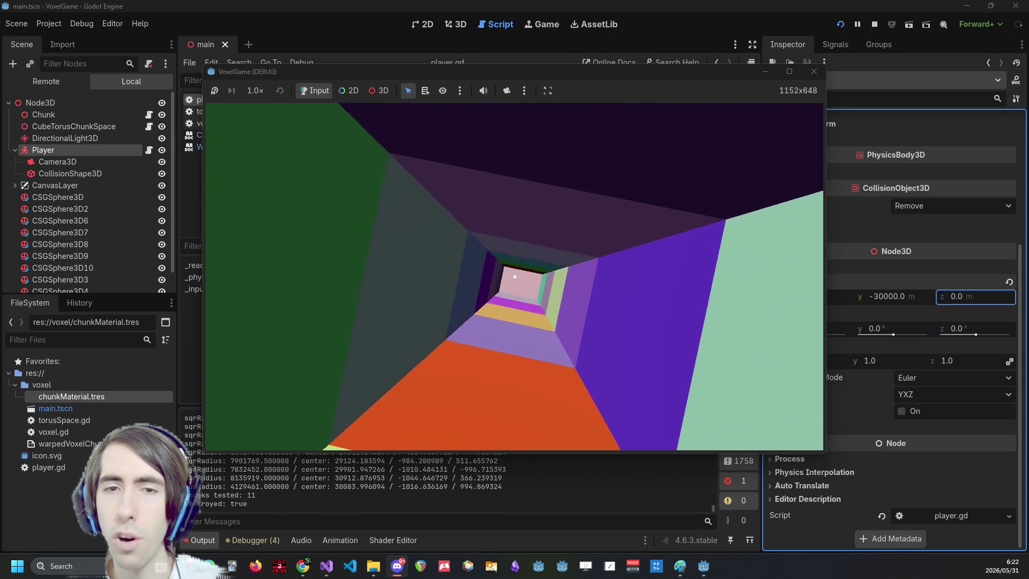
{"action": "left_click", "coordinate": [515, 276]}
{"action": "left_click", "coordinate": [514, 277]}
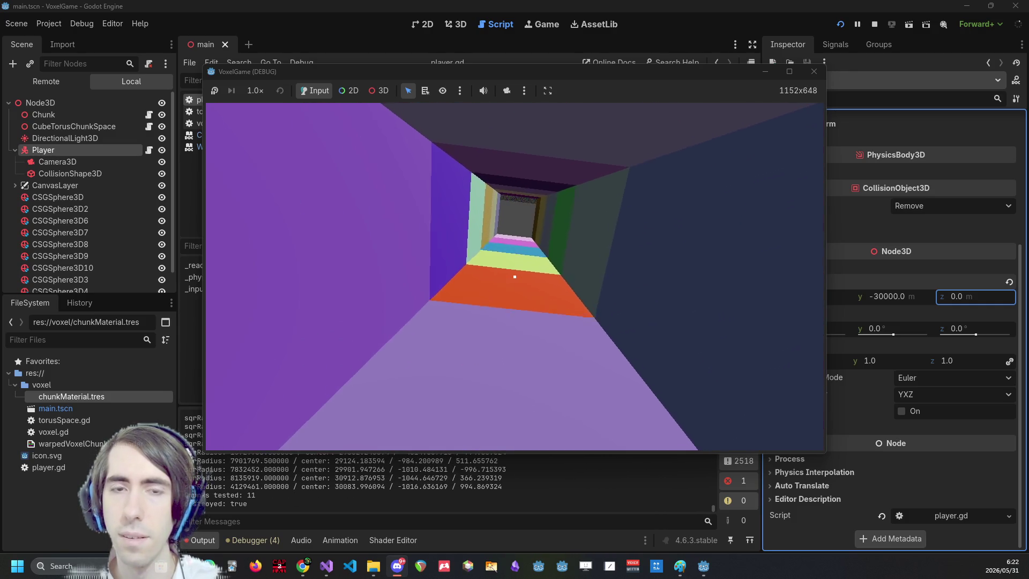
{"action": "left_click", "coordinate": [514, 277]}
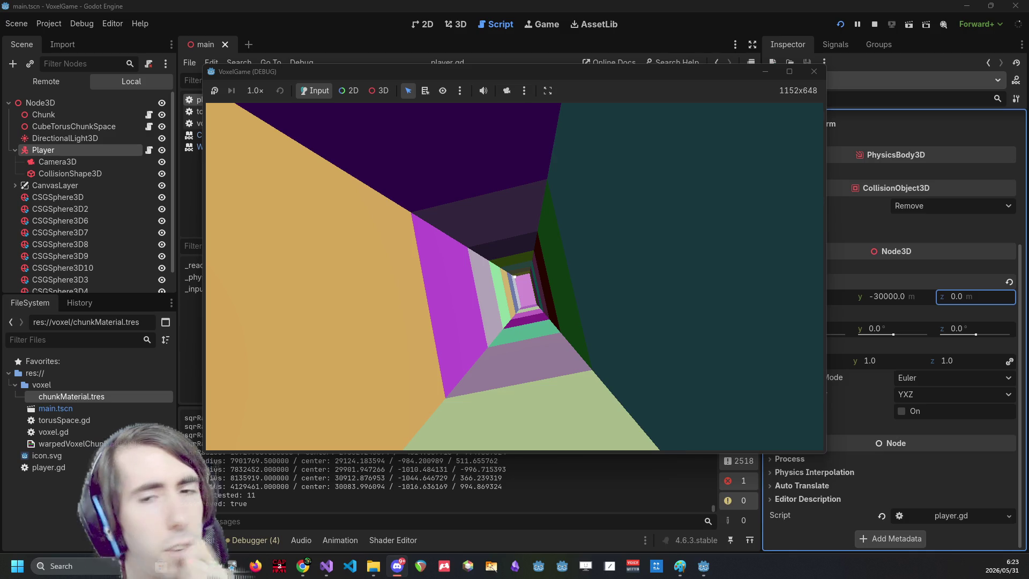
Fly the player forward through the coloured voxel tunnel with the W key.
{"action": "key", "text": "w"}
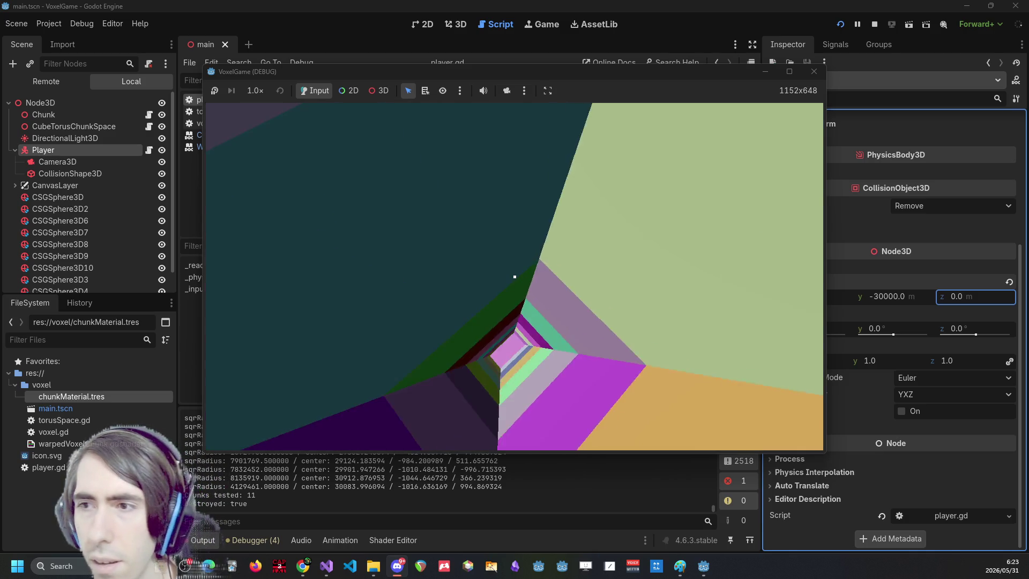
{"action": "key", "text": "w"}
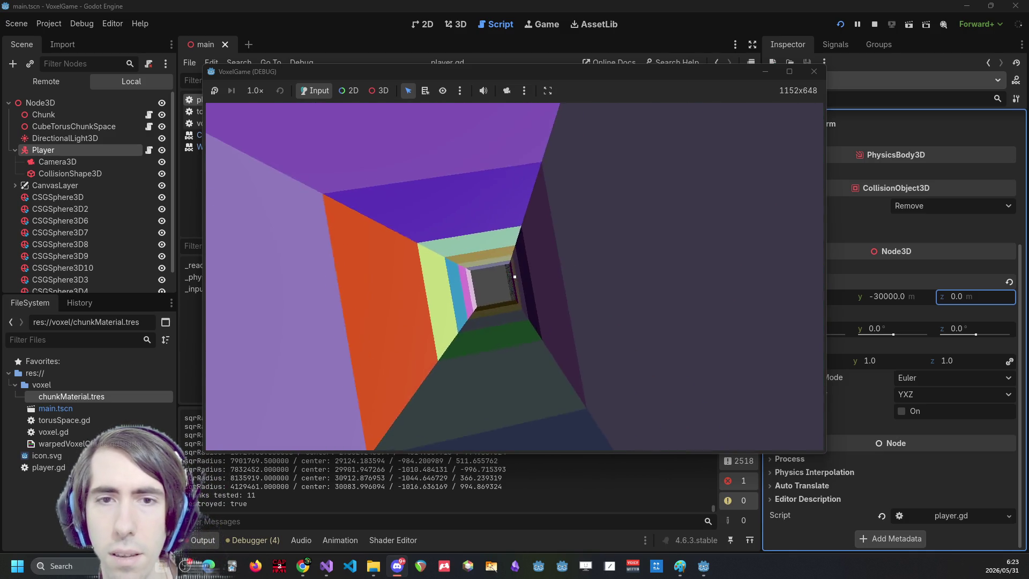
{"action": "key", "text": "w"}
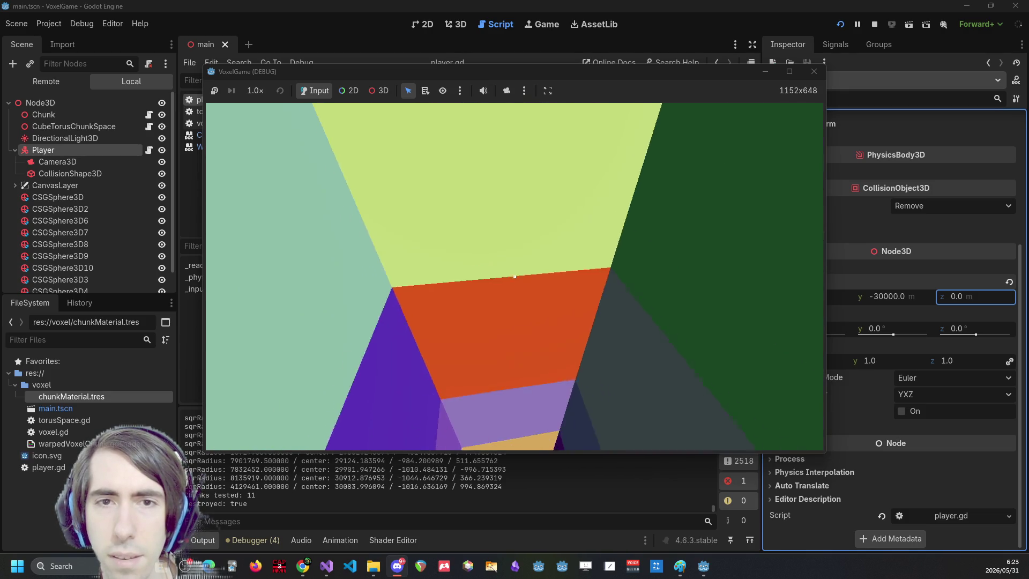
{"action": "key", "text": "w"}
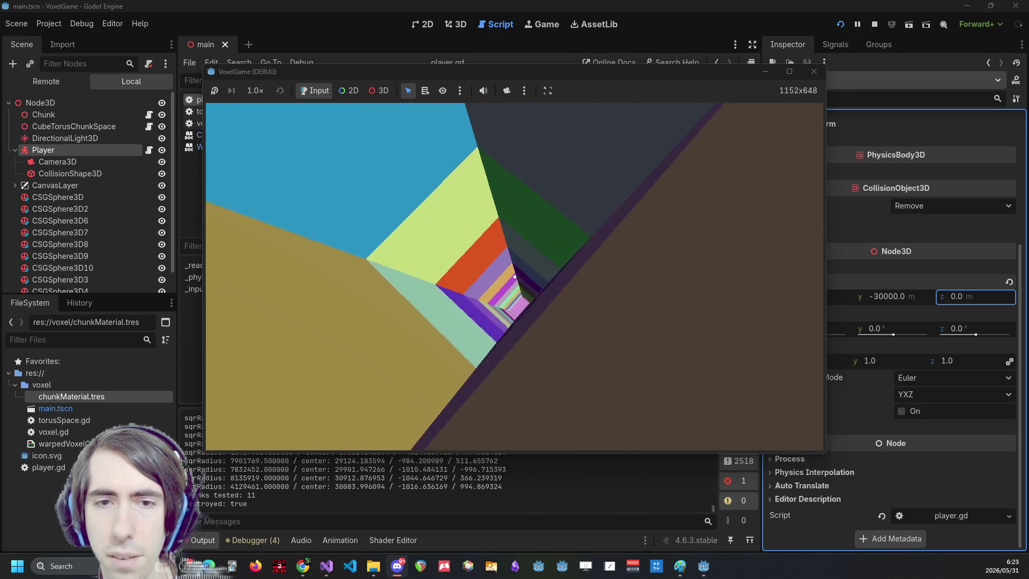
{"action": "key", "text": "w"}
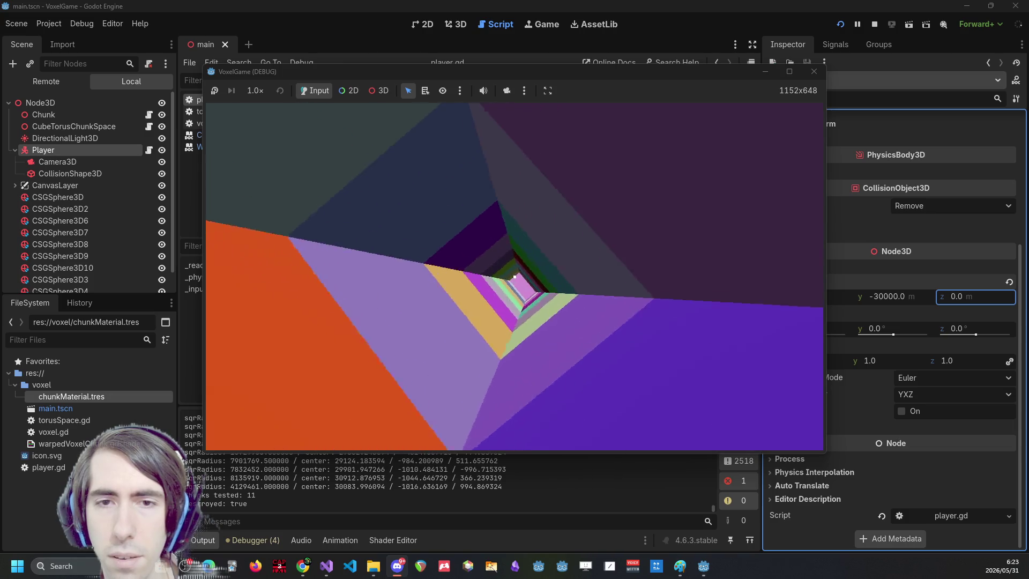
{"action": "key", "text": "w"}
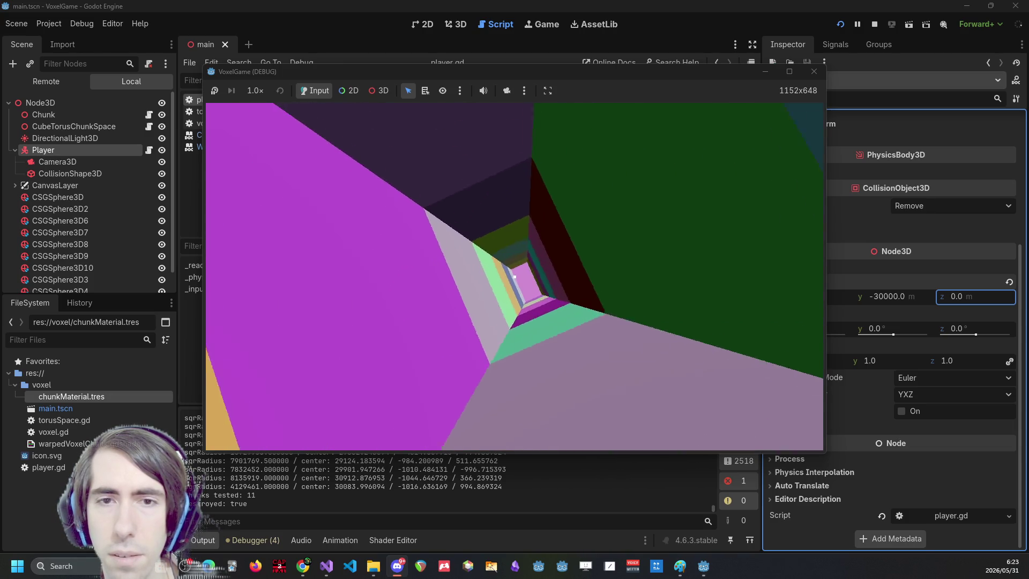
{"action": "key", "text": "w"}
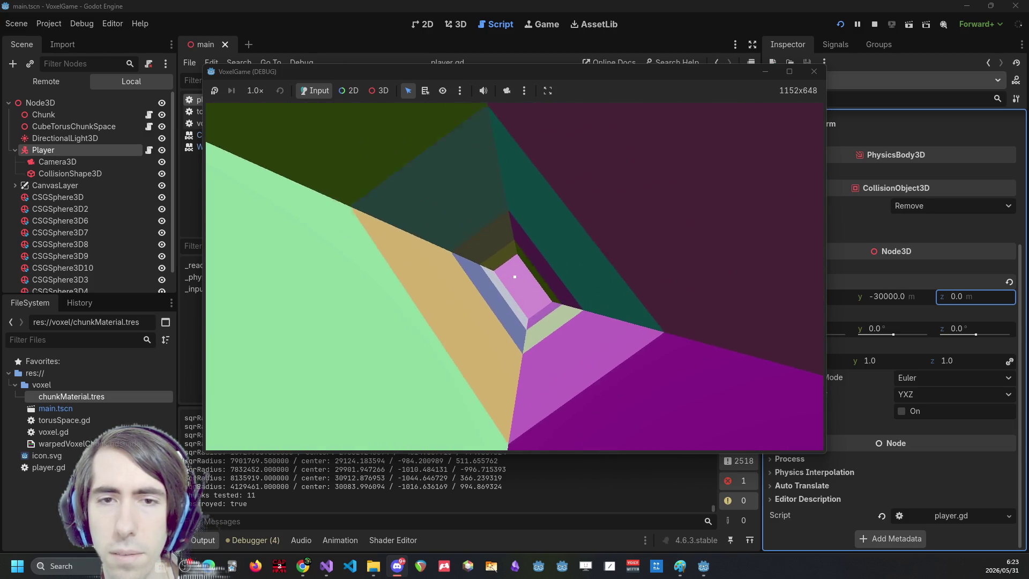
Leave the running game for the editor and open the warpedVoxelChunk shader code.
{"action": "key", "text": "alt+Tab"}
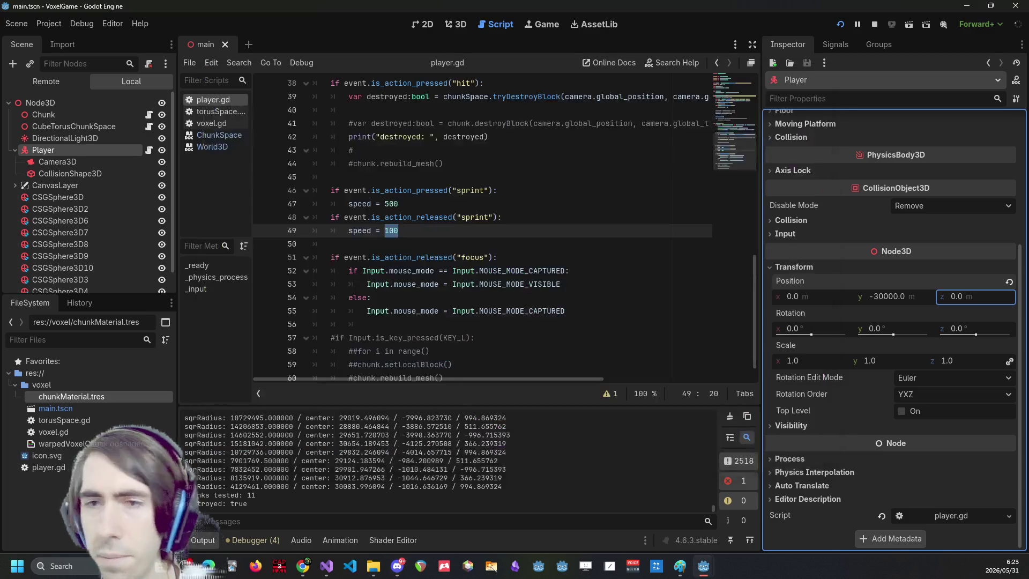
{"action": "mouse_move", "coordinate": [704, 566]}
{"action": "left_click", "coordinate": [760, 507]}
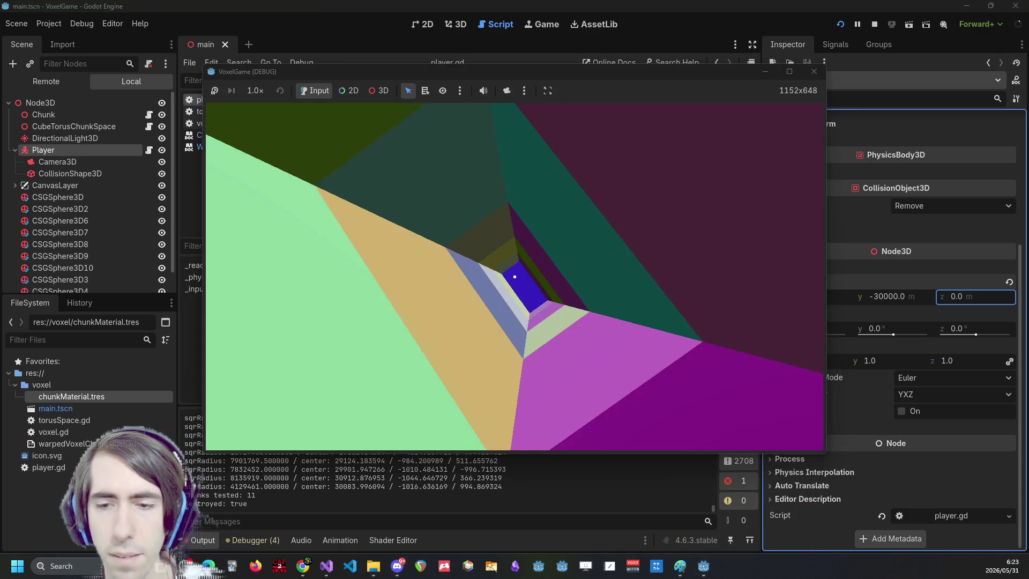
{"action": "key", "text": "alt+Tab"}
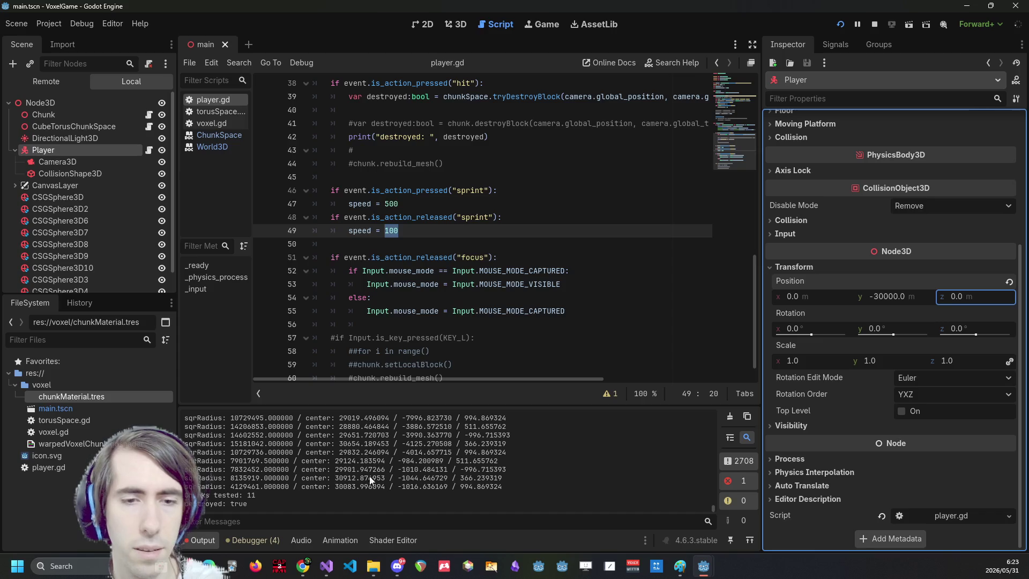
{"action": "left_click", "coordinate": [392, 540]}
Add a blank line after the torus parameter lines, discarding a half-typed 'small'.
{"action": "scroll", "coordinate": [419, 382], "scroll_direction": "up", "scroll_amount": 3}
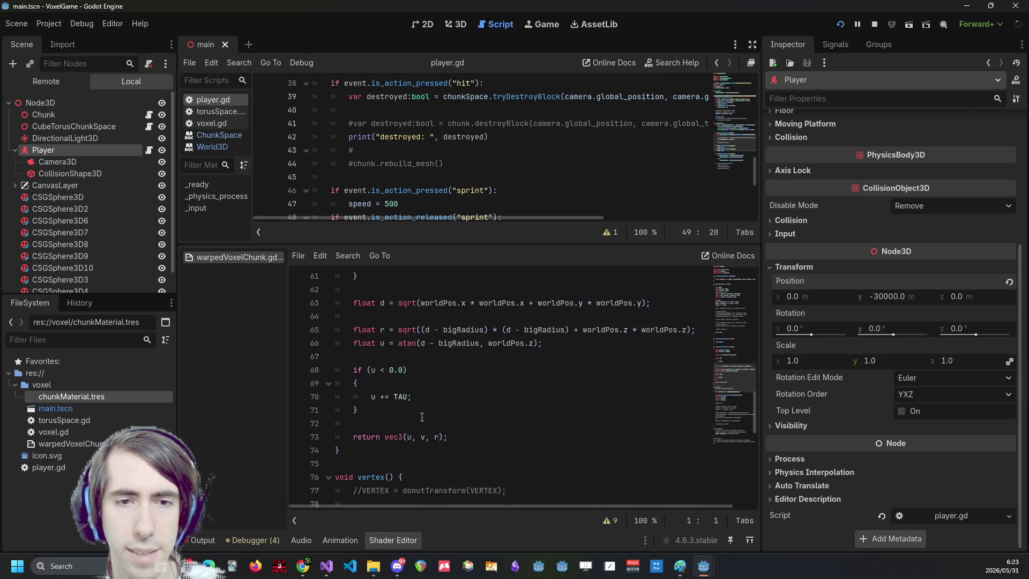
{"action": "scroll", "coordinate": [419, 382], "scroll_direction": "down", "scroll_amount": 9}
{"action": "left_click", "coordinate": [456, 397]}
{"action": "left_click", "coordinate": [467, 381]}
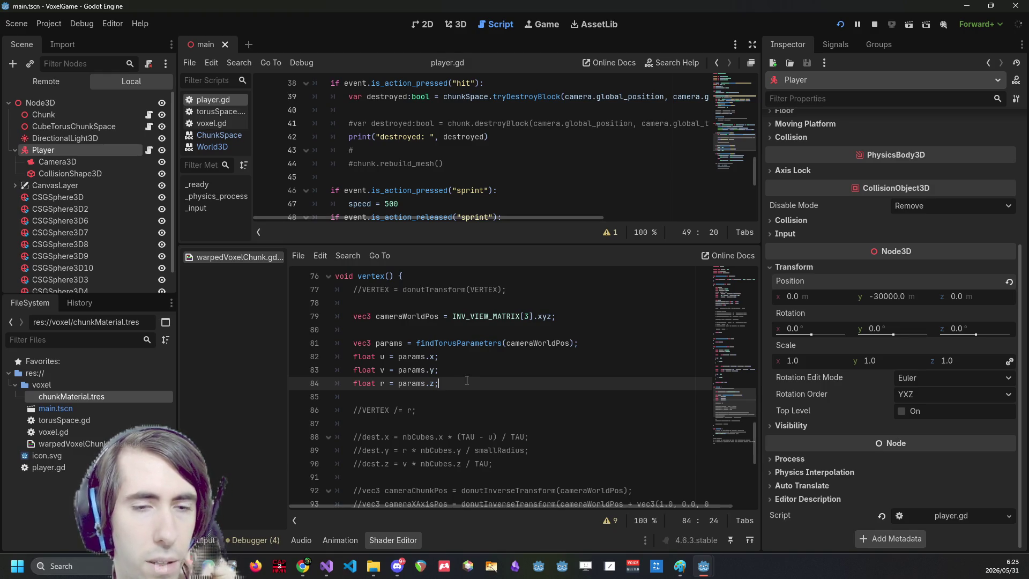
{"action": "key", "text": "Return"}
{"action": "key", "text": "Return"}
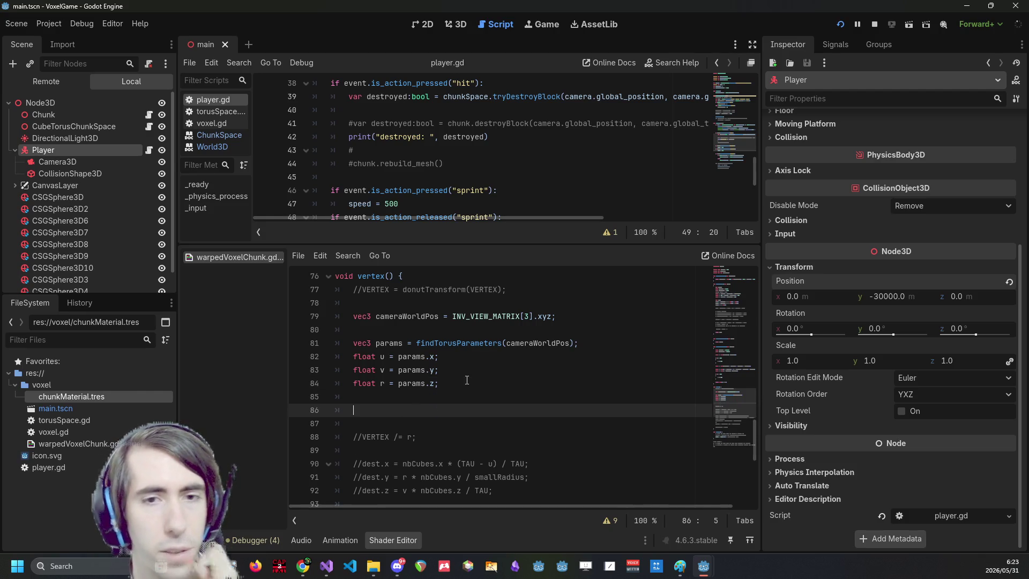
{"action": "type", "text": "small"}
{"action": "key", "text": "ctrl+BackSpace"}
Locate and select the smallRadius and bigRadius declaration lines higher in the shader.
{"action": "scroll", "coordinate": [467, 380], "scroll_direction": "up", "scroll_amount": 7}
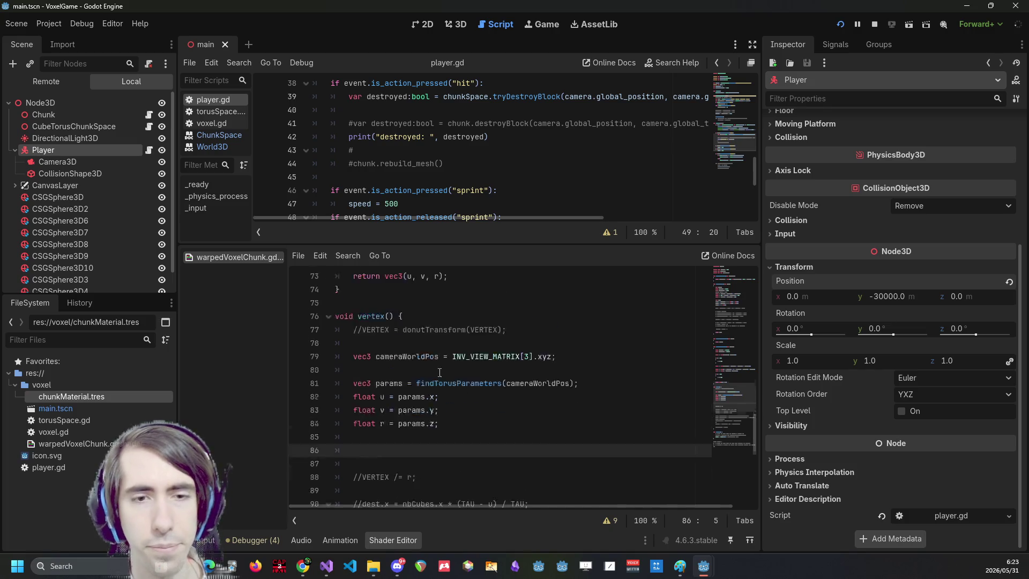
{"action": "scroll", "coordinate": [484, 422], "scroll_direction": "up", "scroll_amount": 2}
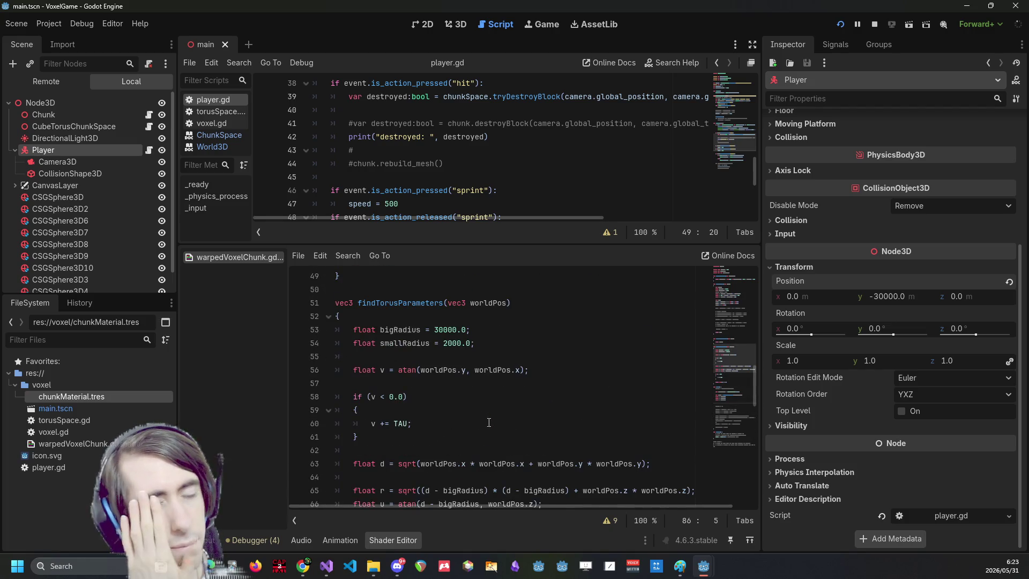
{"action": "triple_click", "coordinate": [423, 345]}
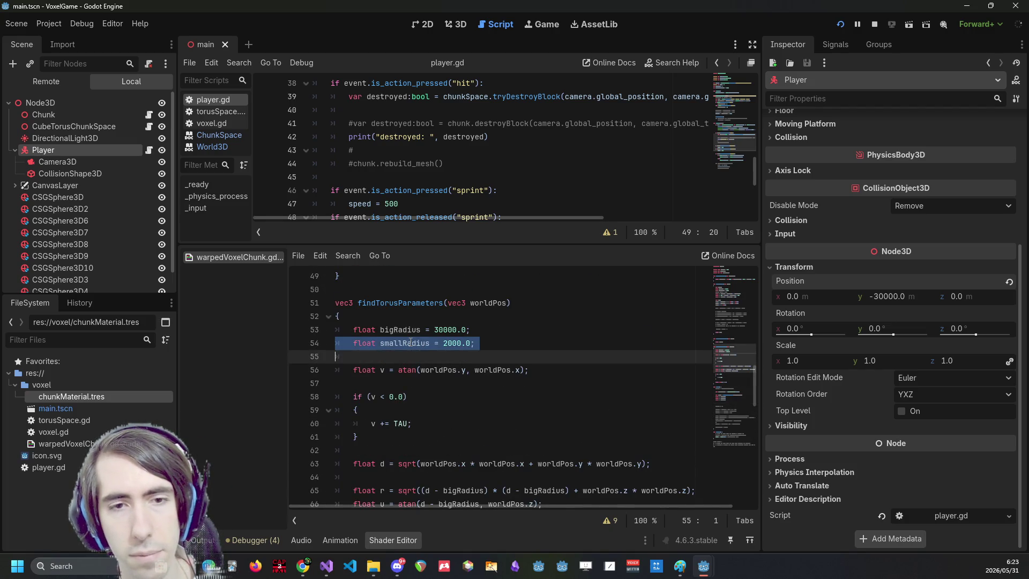
{"action": "double_click", "coordinate": [418, 343]}
{"action": "key", "text": "Left"}
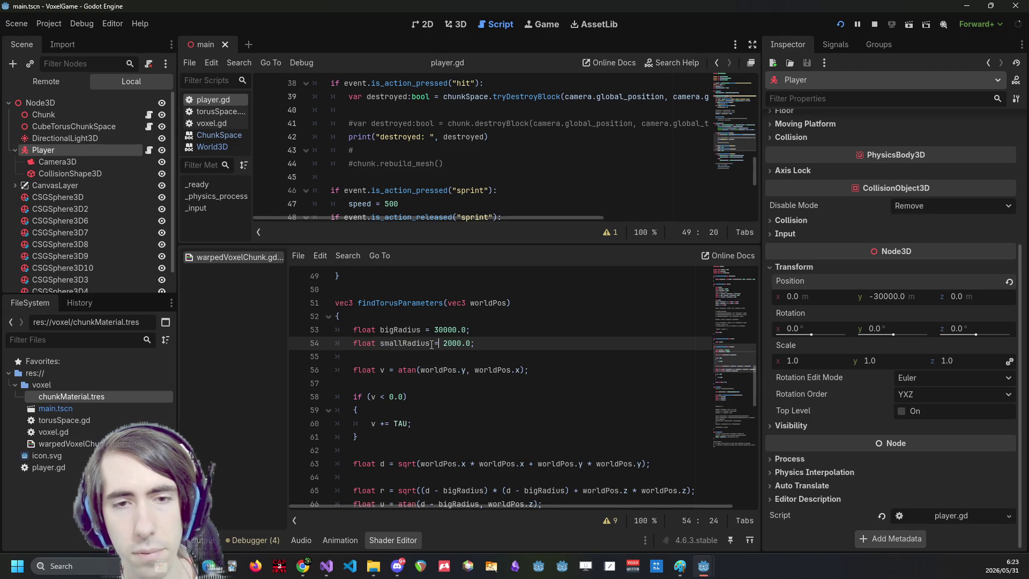
{"action": "key", "text": "ctrl+shift+Left"}
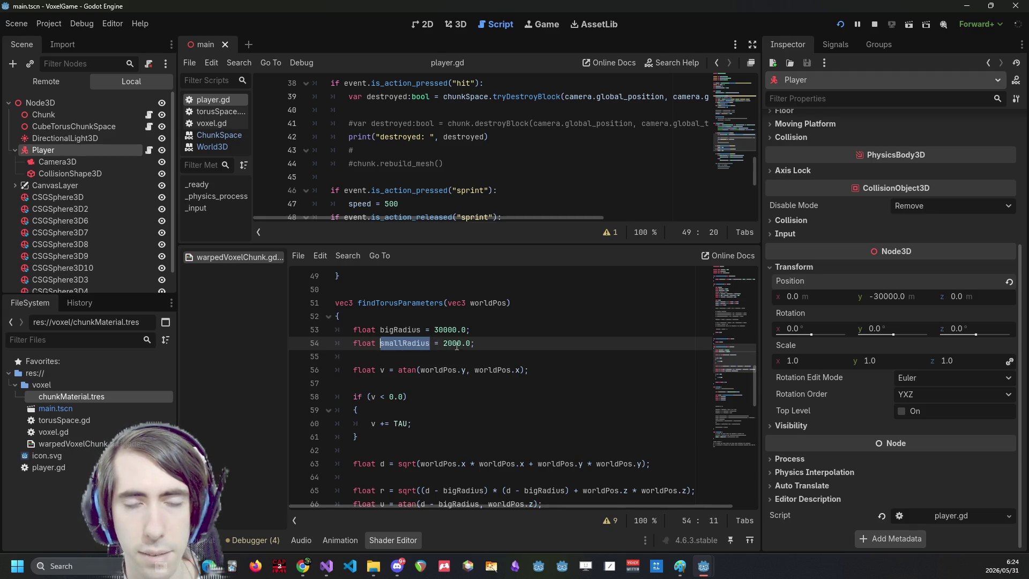
{"action": "left_click_drag", "start_coordinate": [531, 356], "coordinate": [257, 325]}
{"action": "scroll", "coordinate": [530, 337], "scroll_direction": "down", "scroll_amount": 8}
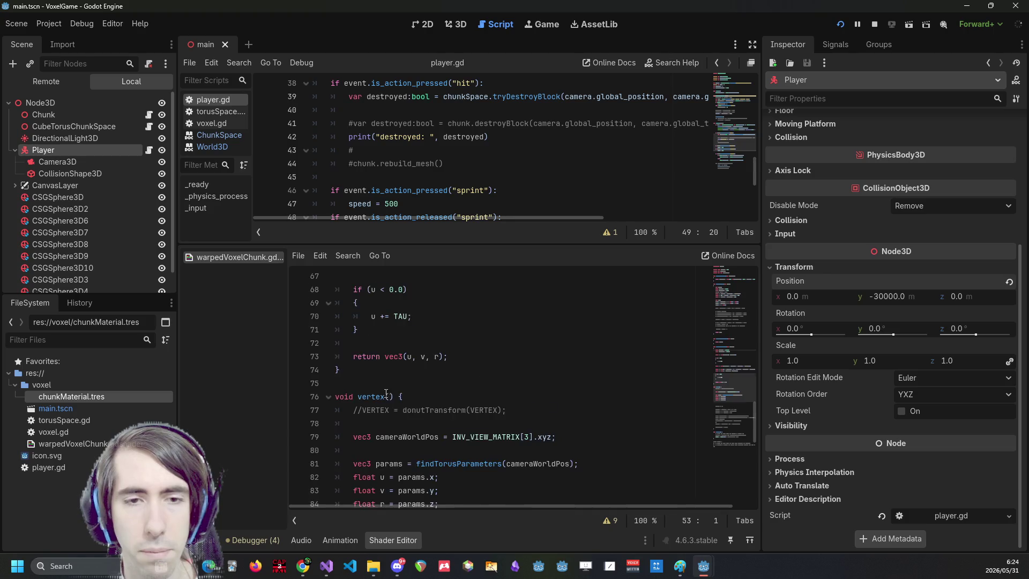
Copy the bigRadius 30000.0 and smallRadius 2000.0 lines onto a new empty line atop vertex().
{"action": "left_click", "coordinate": [411, 342]}
{"action": "key", "text": "Return"}
{"action": "key", "text": "BackSpace"}
{"action": "scroll", "coordinate": [456, 386], "scroll_direction": "up", "scroll_amount": 10}
{"action": "left_click_drag", "start_coordinate": [475, 423], "coordinate": [280, 409]}
{"action": "key", "text": "ctrl+c"}
{"action": "scroll", "coordinate": [448, 411], "scroll_direction": "down", "scroll_amount": 10}
{"action": "left_click", "coordinate": [382, 350]}
{"action": "key", "text": "ctrl+v"}
Select the pasted smallRadius name and move to empty line 89 below the parameters.
{"action": "scroll", "coordinate": [382, 351], "scroll_direction": "down", "scroll_amount": 2}
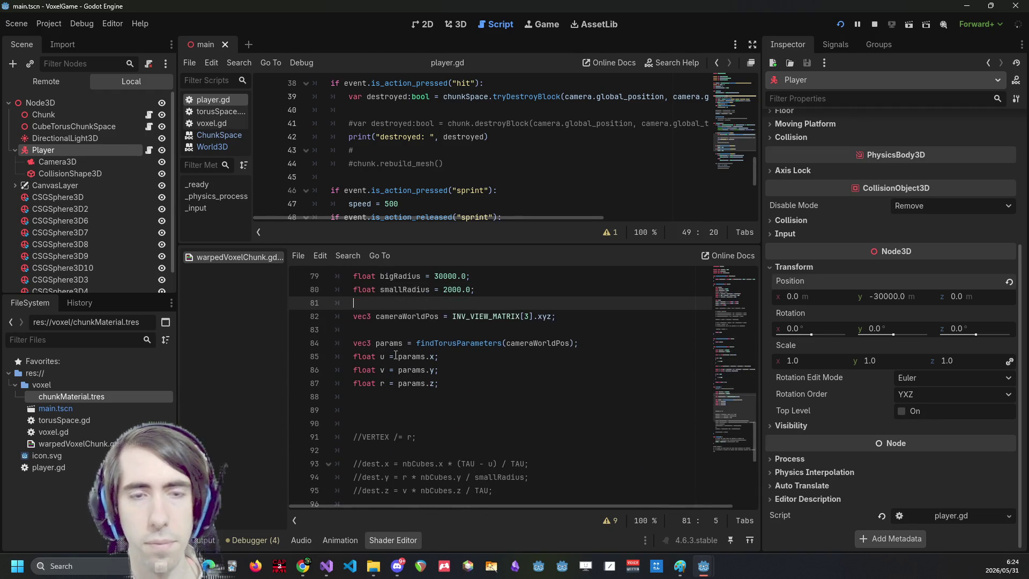
{"action": "left_click", "coordinate": [418, 289]}
{"action": "double_click", "coordinate": [417, 289]}
{"action": "scroll", "coordinate": [454, 365], "scroll_direction": "down", "scroll_amount": 1}
{"action": "left_click", "coordinate": [453, 357]}
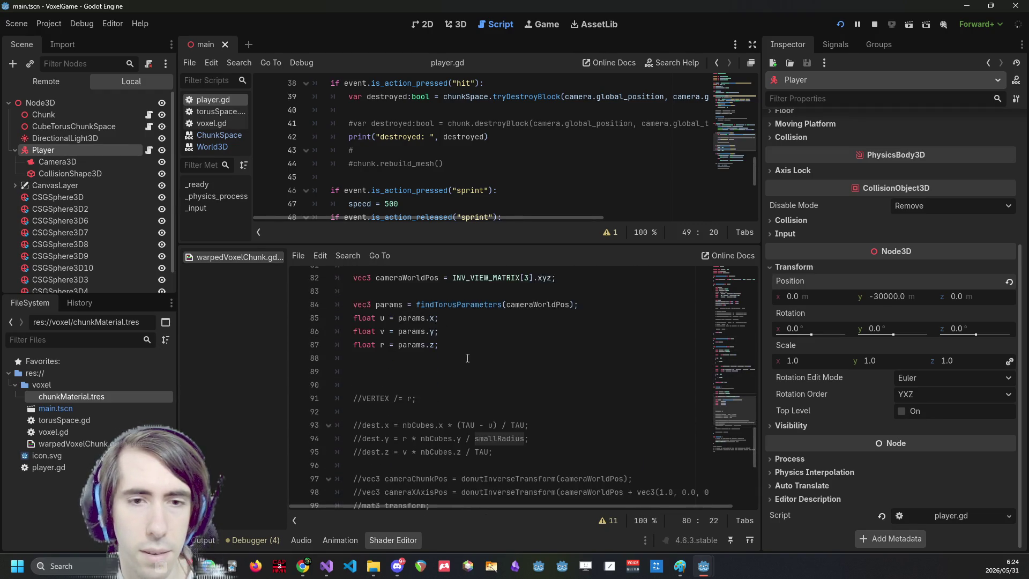
{"action": "left_click", "coordinate": [454, 367]}
Write 'float distorsionAlpha = smallRadius - r' on line 89 with empty lines below.
{"action": "key", "text": "ctrl+v"}
{"action": "type", "text": "-"}
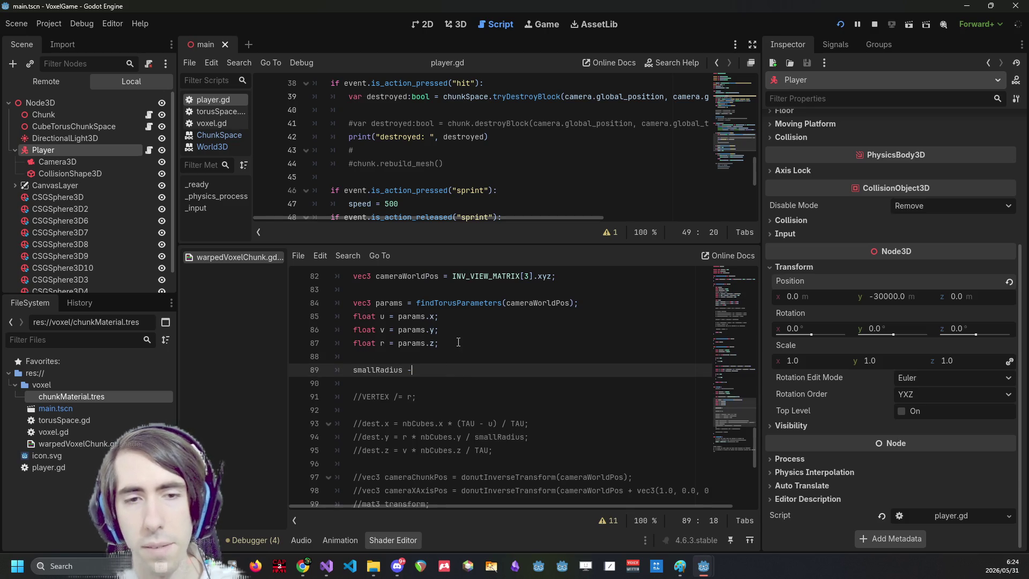
{"action": "scroll", "coordinate": [458, 342], "scroll_direction": "up", "scroll_amount": 2}
{"action": "scroll", "coordinate": [459, 342], "scroll_direction": "down", "scroll_amount": 1}
{"action": "type", "text": " r"}
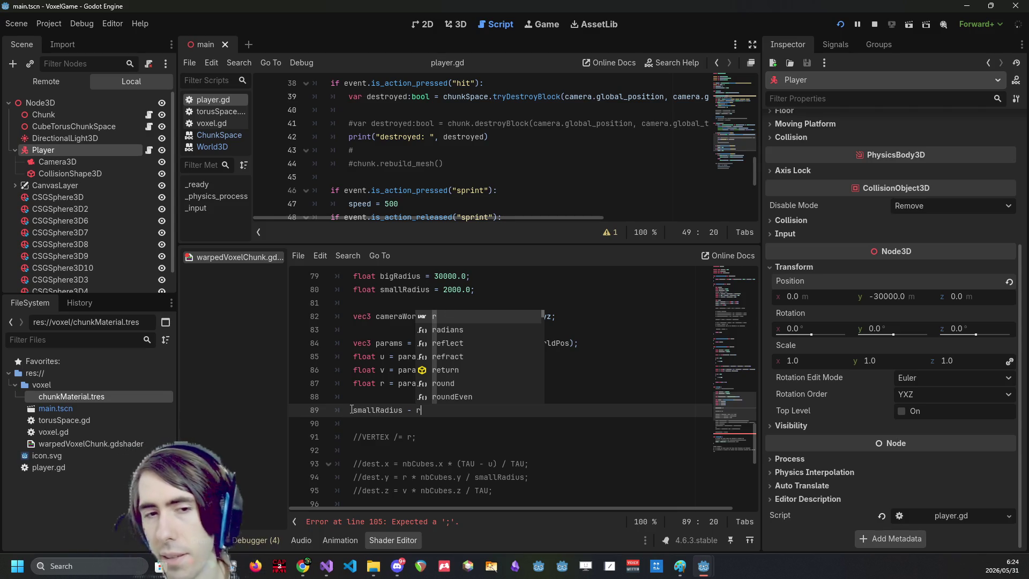
{"action": "left_click_drag", "start_coordinate": [352, 410], "coordinate": [426, 410]}
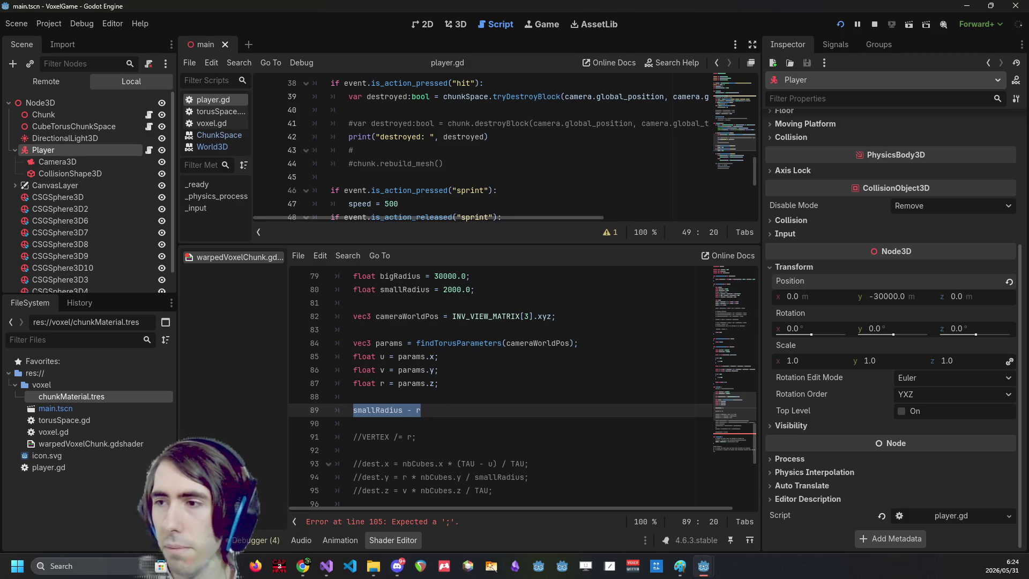
{"action": "left_click", "coordinate": [353, 411]}
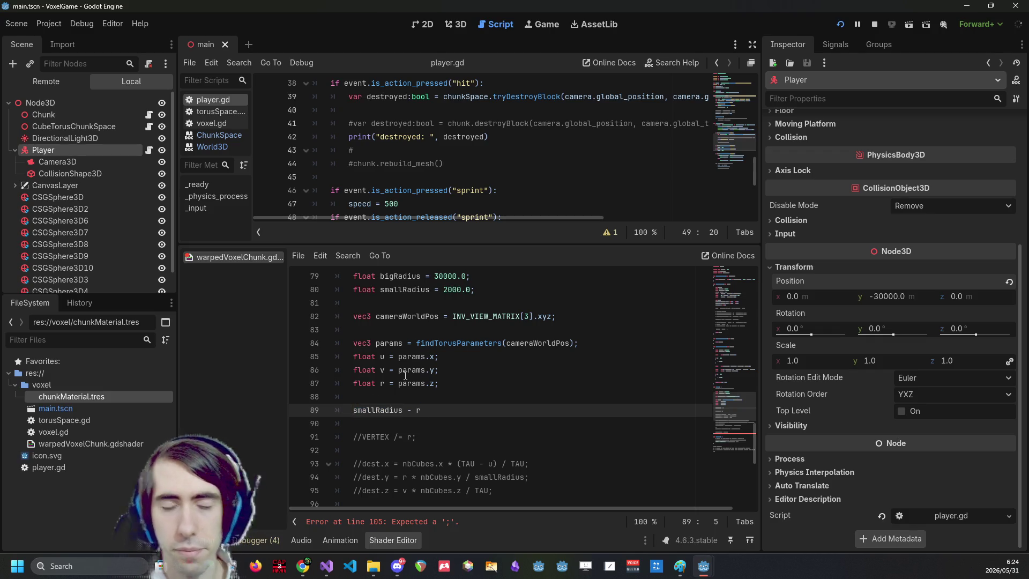
{"action": "type", "text": "float distorsionAlpha ="}
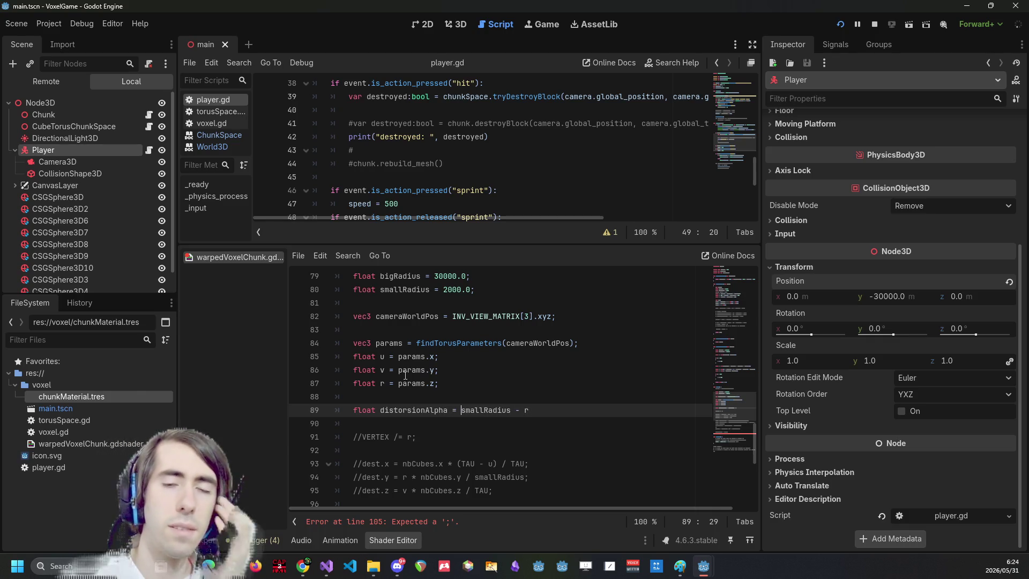
{"action": "key", "text": "End"}
{"action": "key", "text": "Return"}
{"action": "key", "text": "Return"}
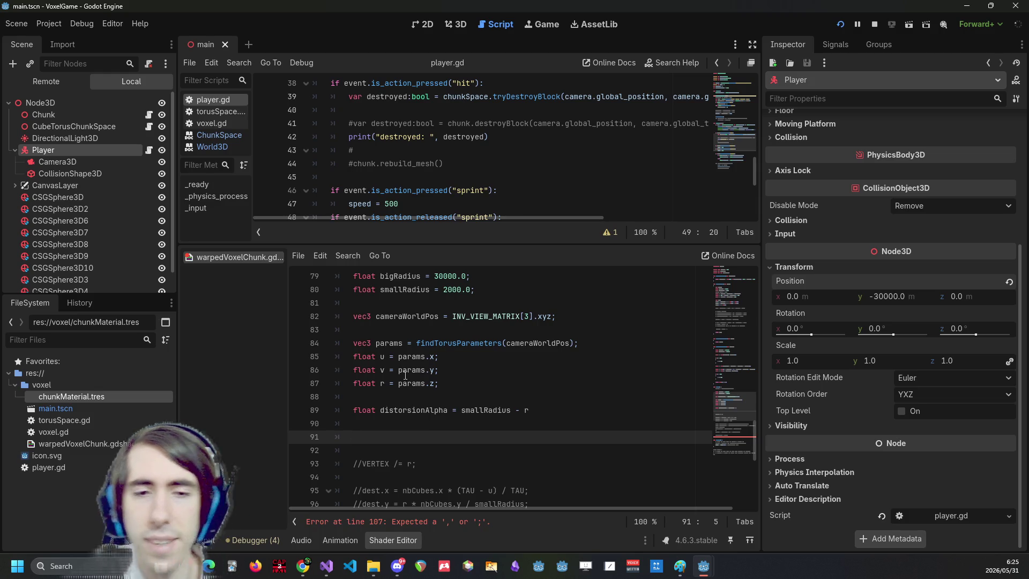
Rewrite the distorsionAlpha expression as '1.0 - r / smallRadius'.
{"action": "left_click", "coordinate": [515, 410]}
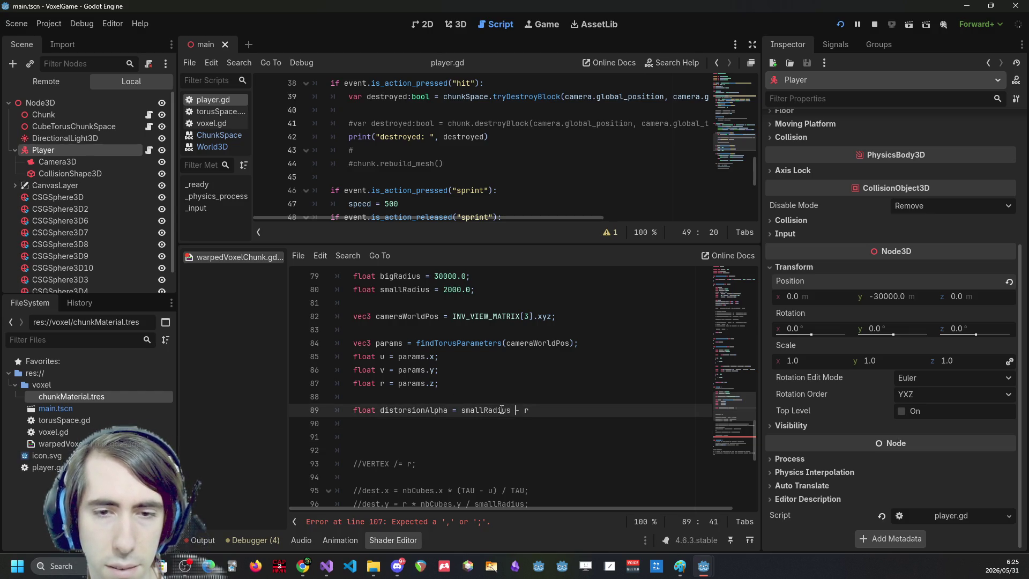
{"action": "double_click", "coordinate": [501, 410]}
{"action": "key", "text": "Delete"}
{"action": "key", "text": "Delete"}
{"action": "key", "text": "Delete"}
{"action": "key", "text": "End"}
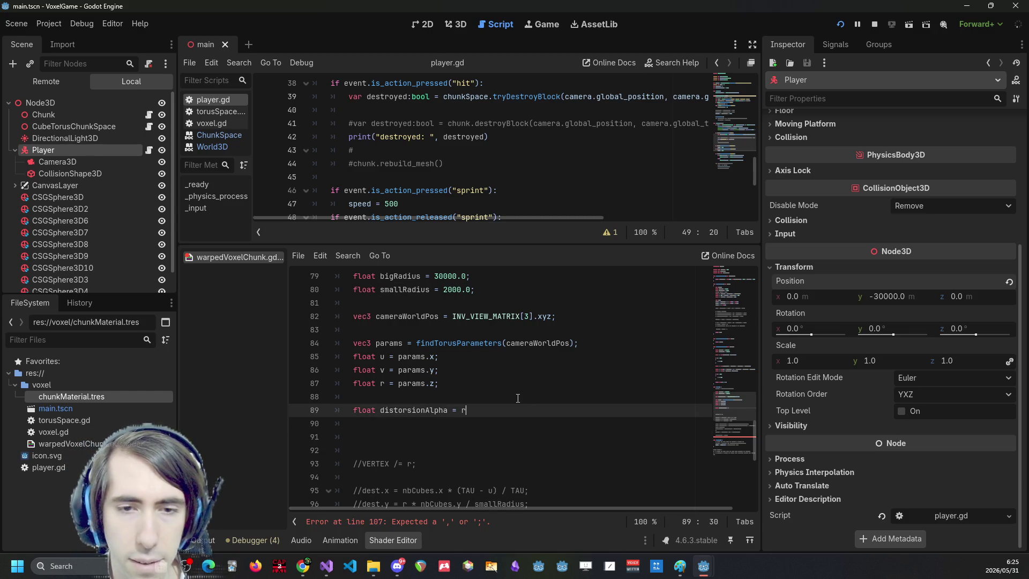
{"action": "type", "text": "/ smallRadius"}
{"action": "left_click", "coordinate": [464, 410]}
{"action": "type", "text": "1.0 -"}
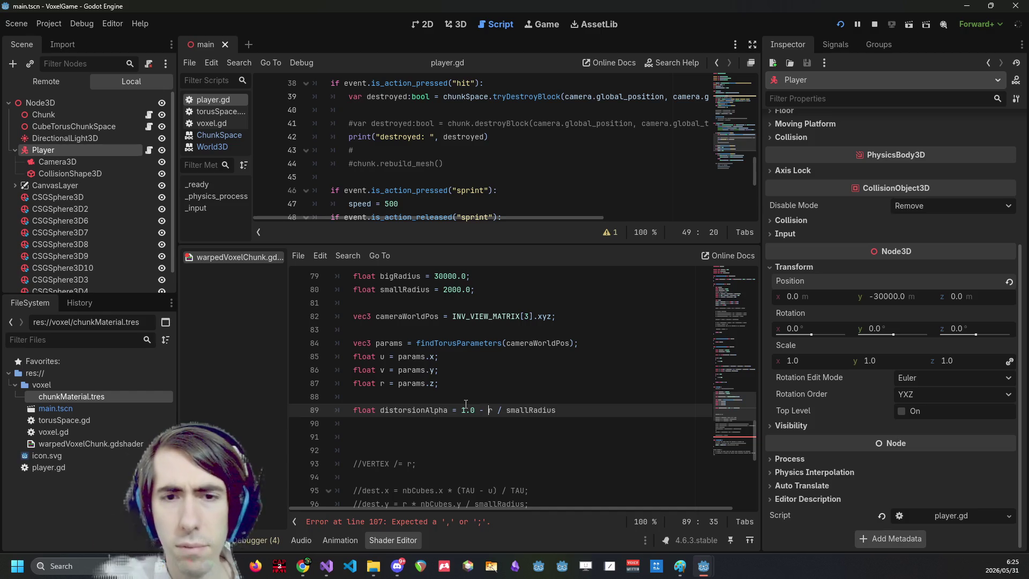
{"action": "left_click", "coordinate": [448, 417]}
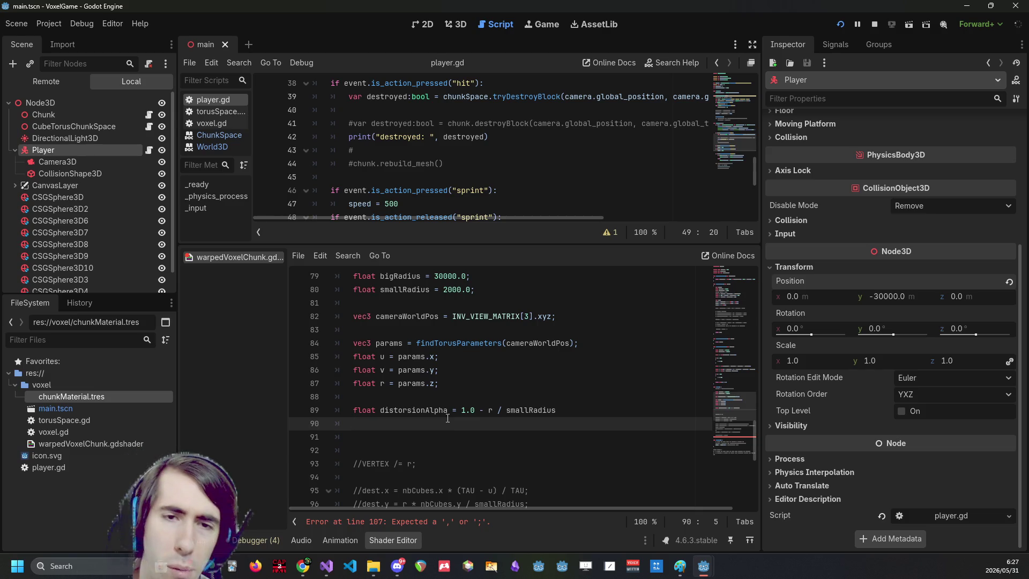
{"action": "double_click", "coordinate": [400, 318]}
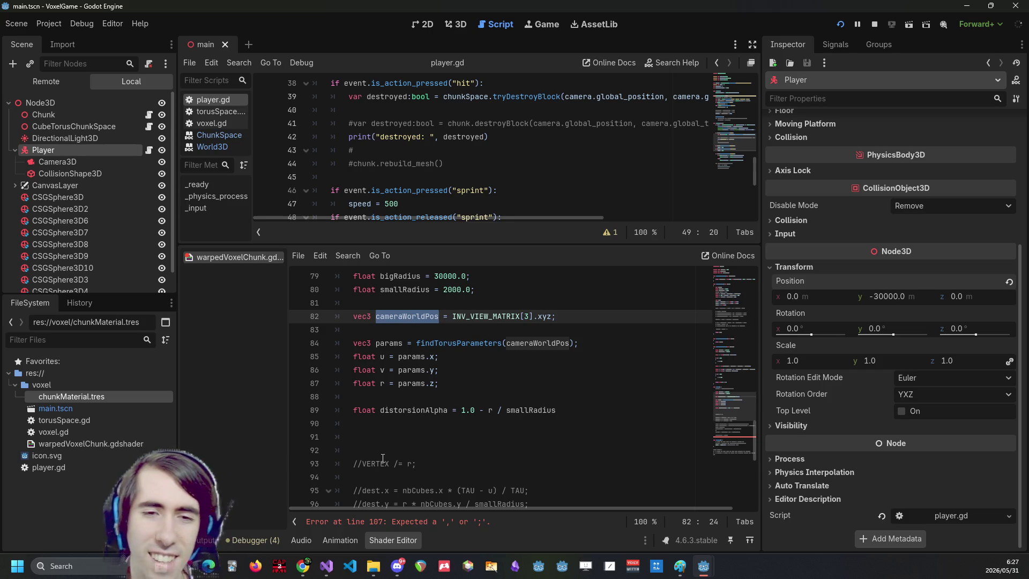
{"action": "left_click", "coordinate": [406, 424]}
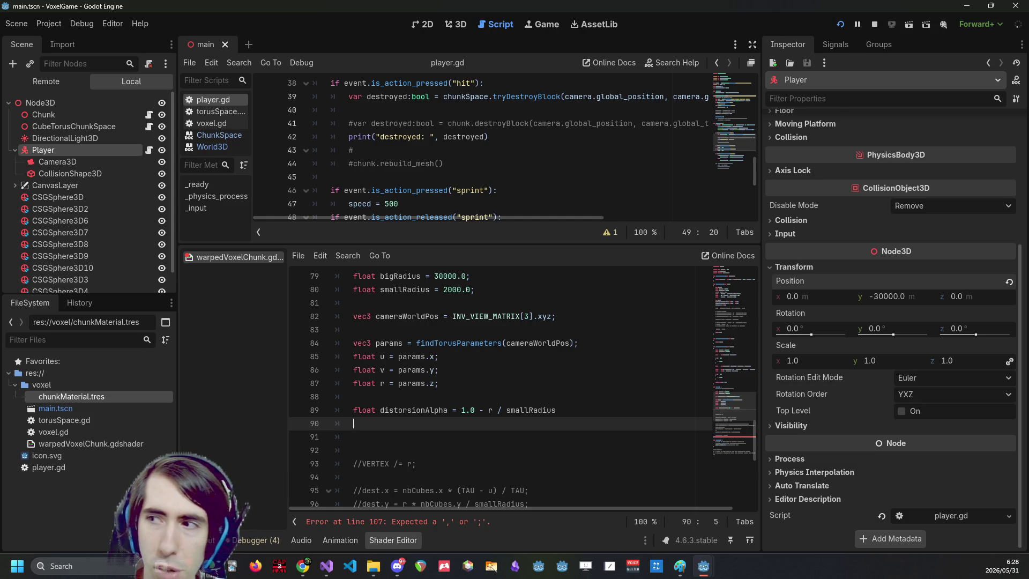
{"action": "scroll", "coordinate": [425, 418], "scroll_direction": "up", "scroll_amount": 2}
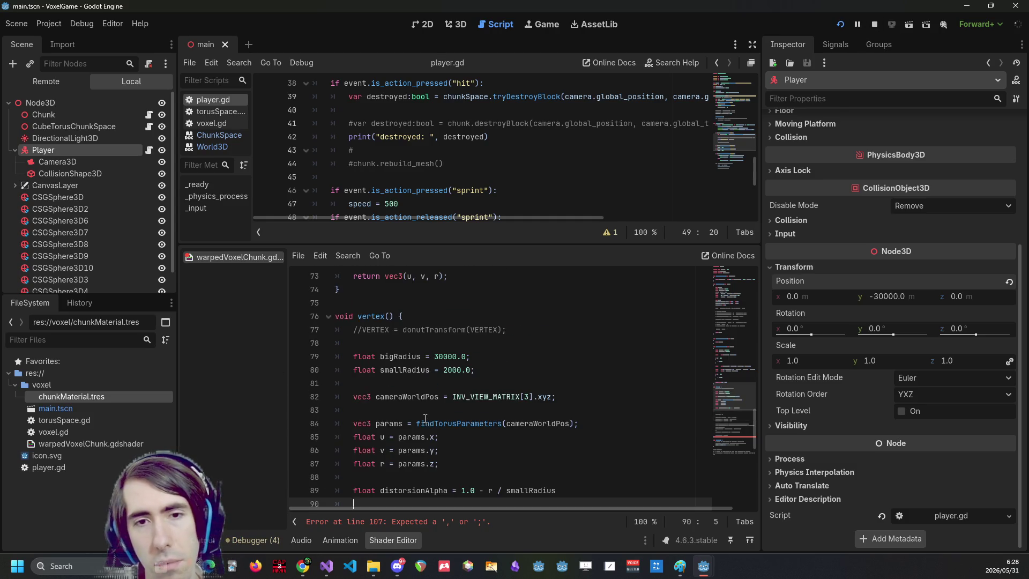
{"action": "scroll", "coordinate": [425, 417], "scroll_direction": "down", "scroll_amount": 2}
{"action": "double_click", "coordinate": [419, 316]}
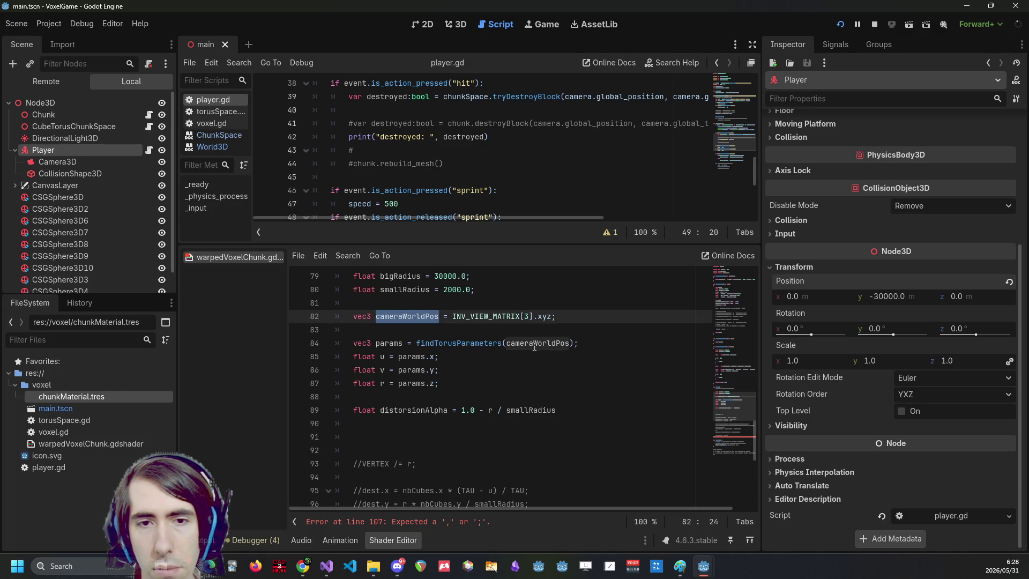
{"action": "double_click", "coordinate": [469, 343]}
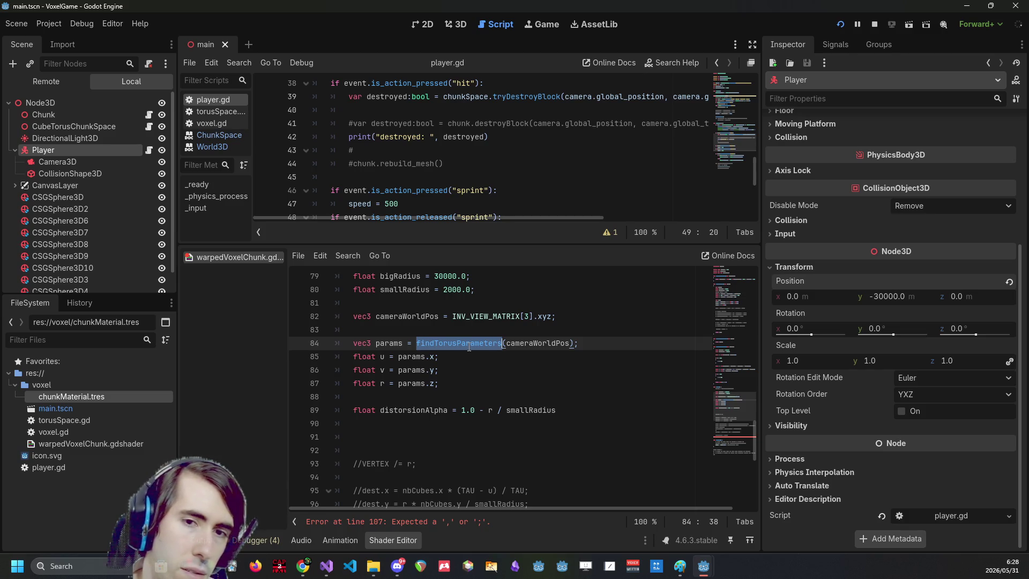
{"action": "left_click_drag", "start_coordinate": [448, 381], "coordinate": [312, 353]}
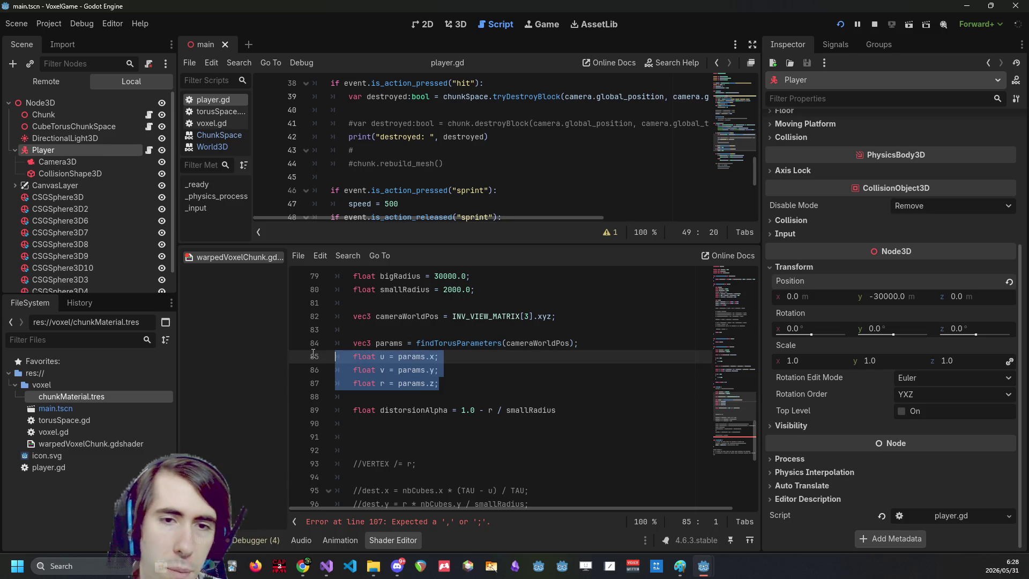
{"action": "double_click", "coordinate": [531, 343]}
{"action": "left_click_drag", "start_coordinate": [456, 389], "coordinate": [297, 359]}
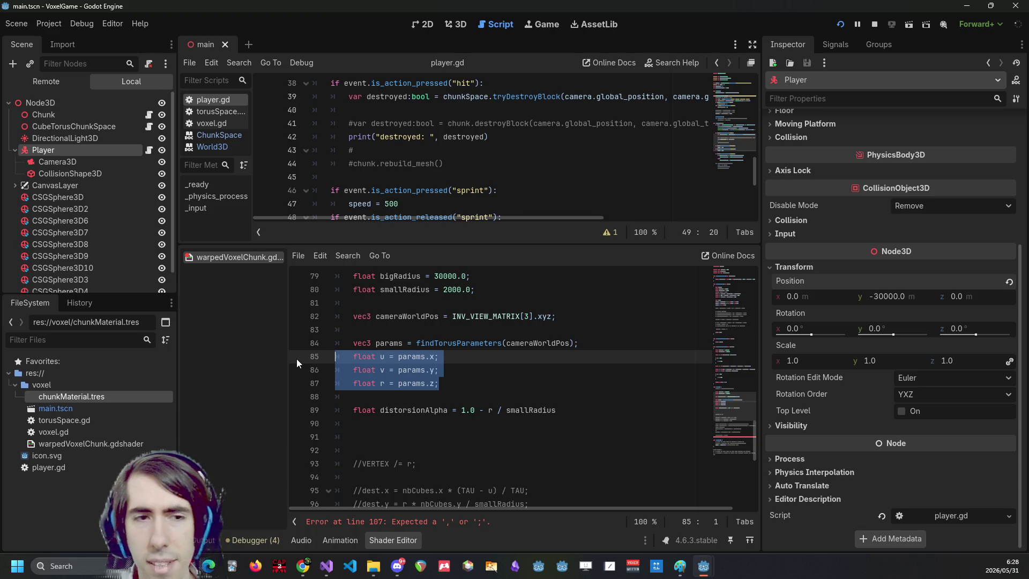
{"action": "left_click", "coordinate": [457, 387]}
{"action": "double_click", "coordinate": [532, 343]}
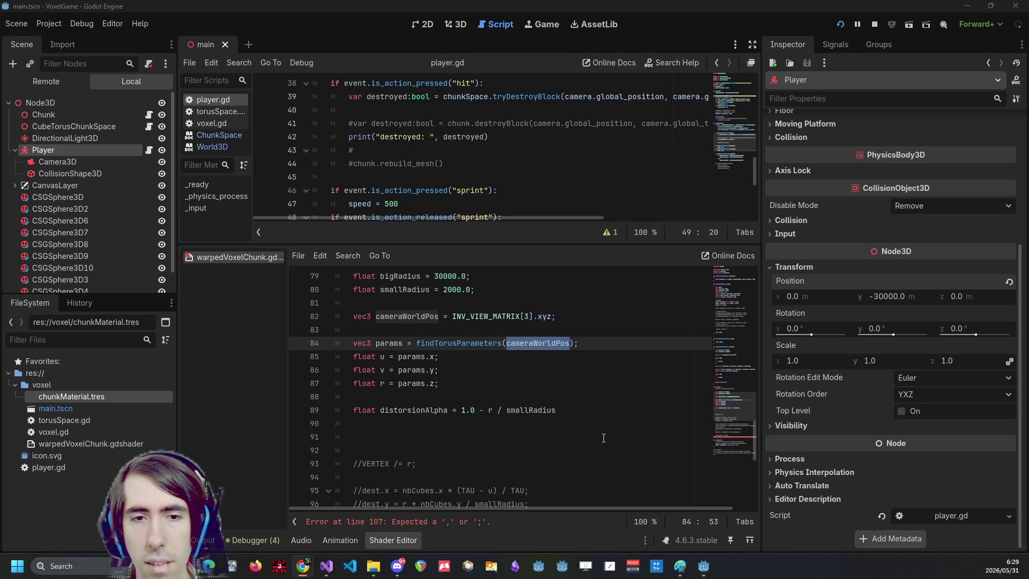
{"action": "left_click", "coordinate": [584, 421]}
{"action": "key", "text": "Return"}
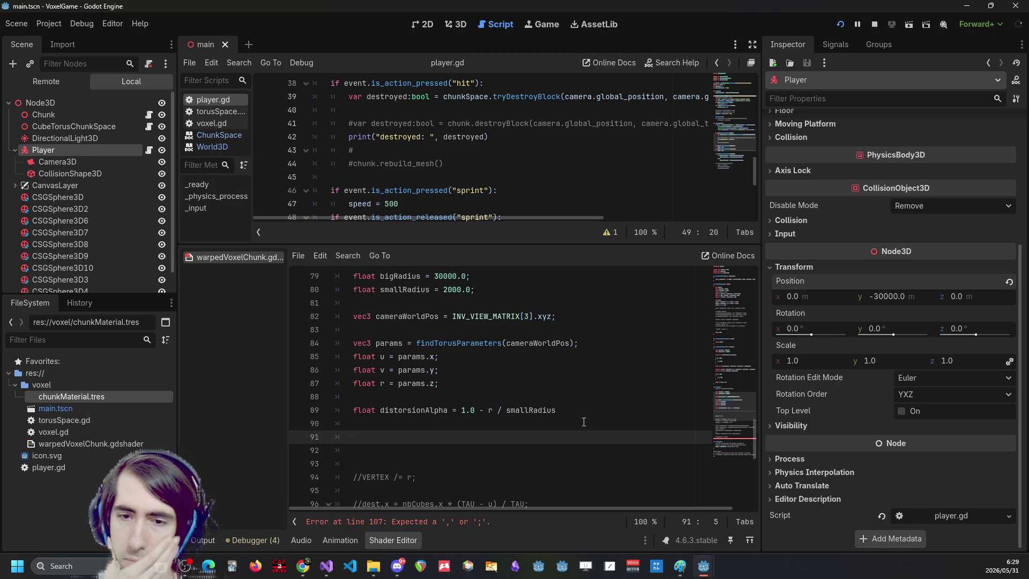
Write 'vec3 vertexWorldPos = (MODEL_MATRIX * vec4(VERTEX, 1.0)).xyz;' on line 91 and save.
{"action": "type", "text": "ve"}
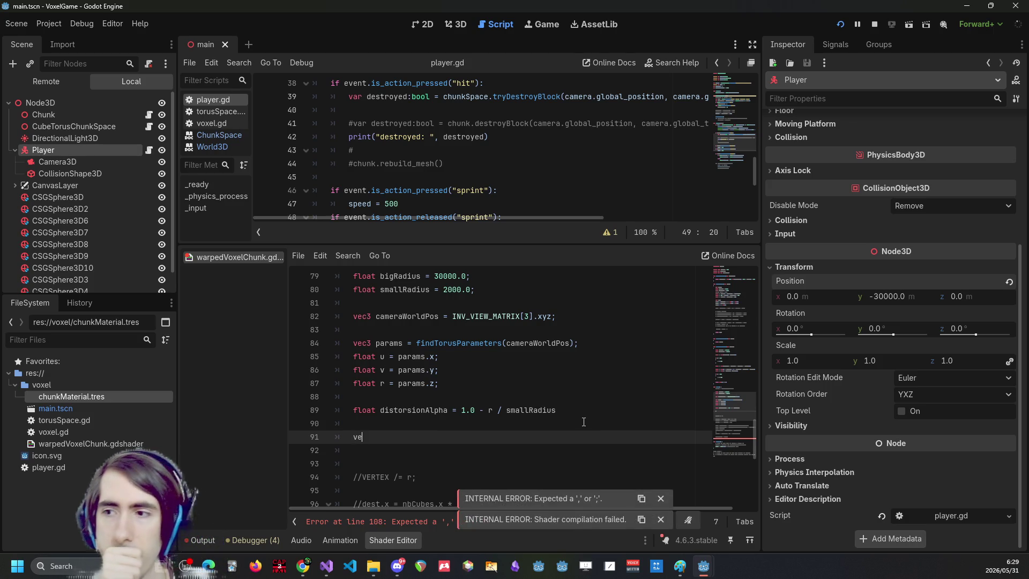
{"action": "type", "text": "c3 world"}
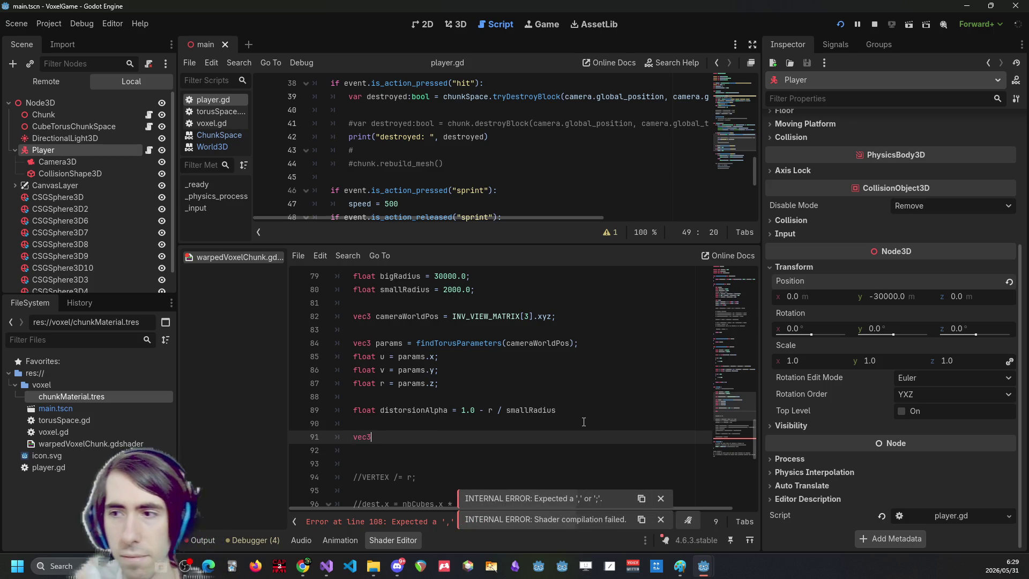
{"action": "key", "text": "BackSpace"}
{"action": "key", "text": "BackSpace"}
{"action": "key", "text": "BackSpace"}
{"action": "type", "text": "vertexWorldPos = "}
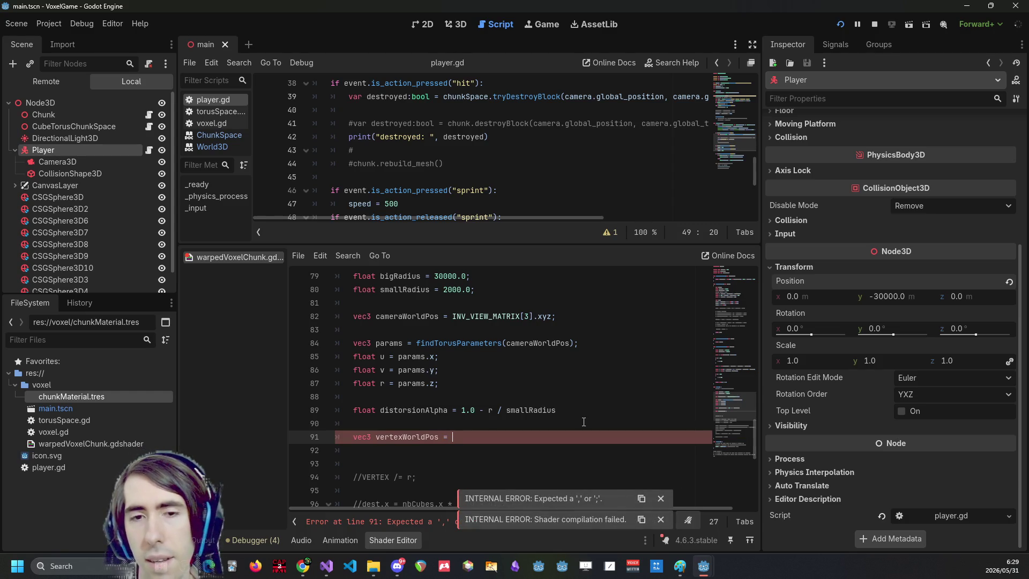
{"action": "type", "text": "(MOD"}
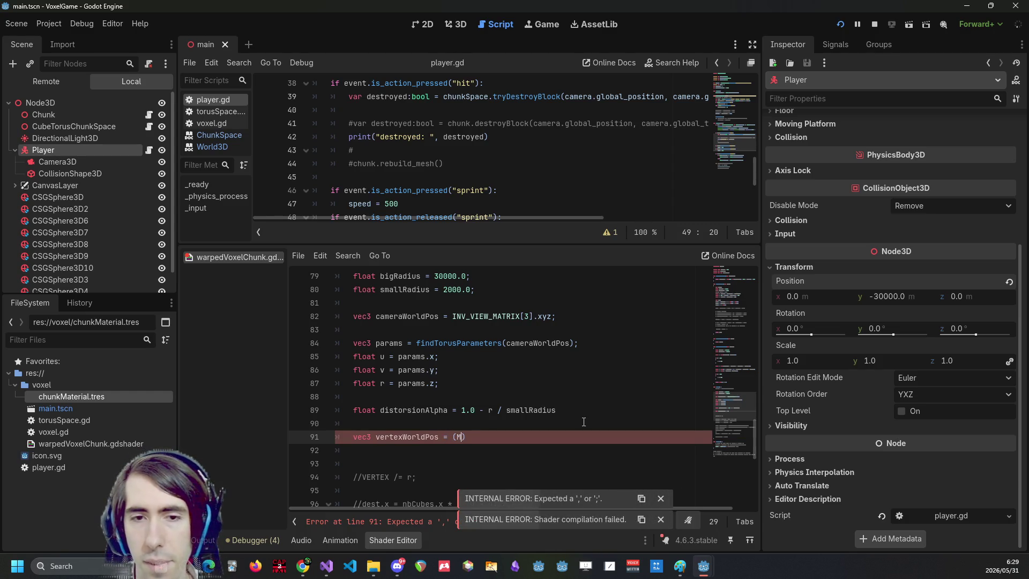
{"action": "type", "text": "EL_MATRIX"}
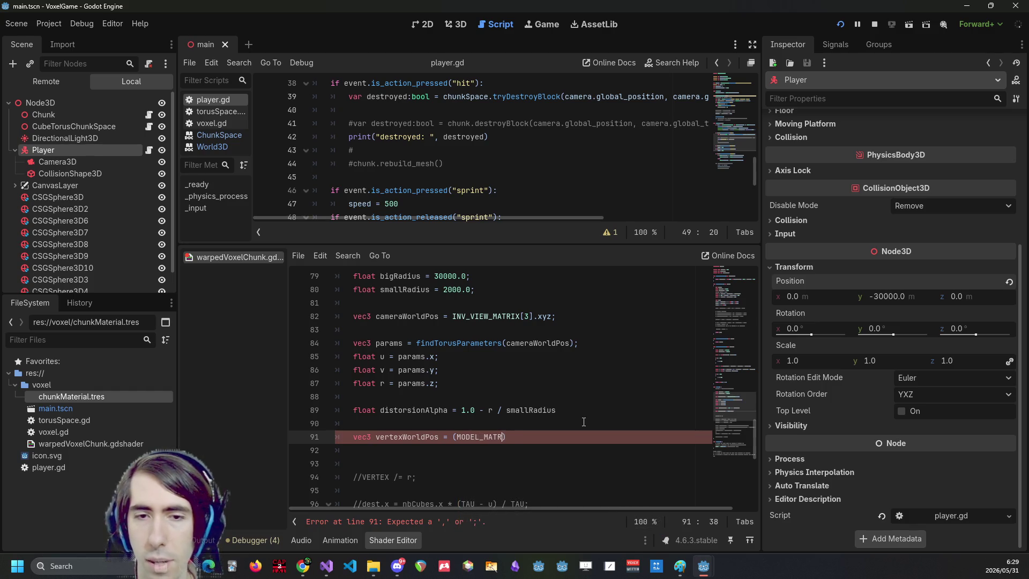
{"action": "type", "text": " * vec4("}
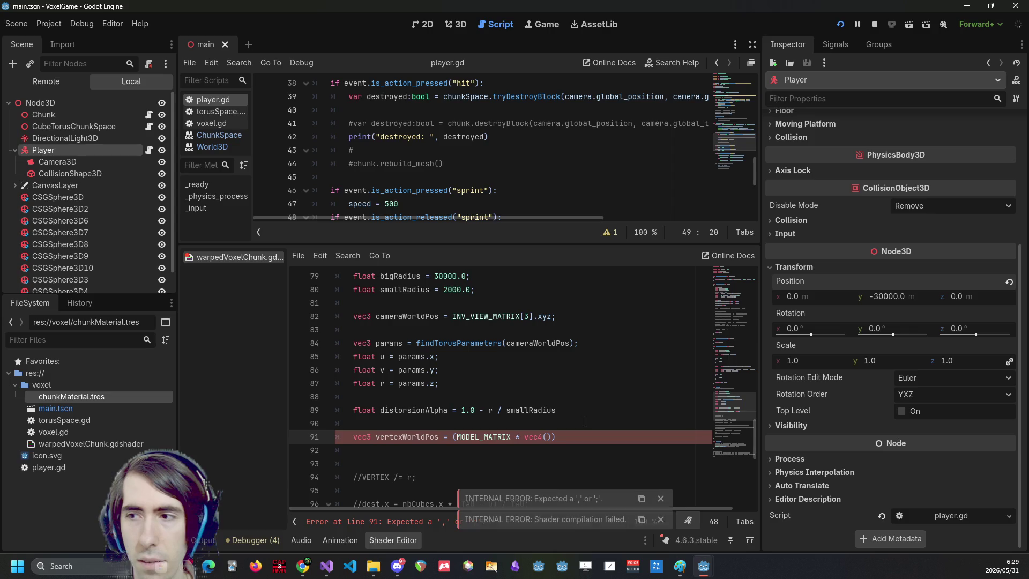
{"action": "type", "text": "VERTEX,"}
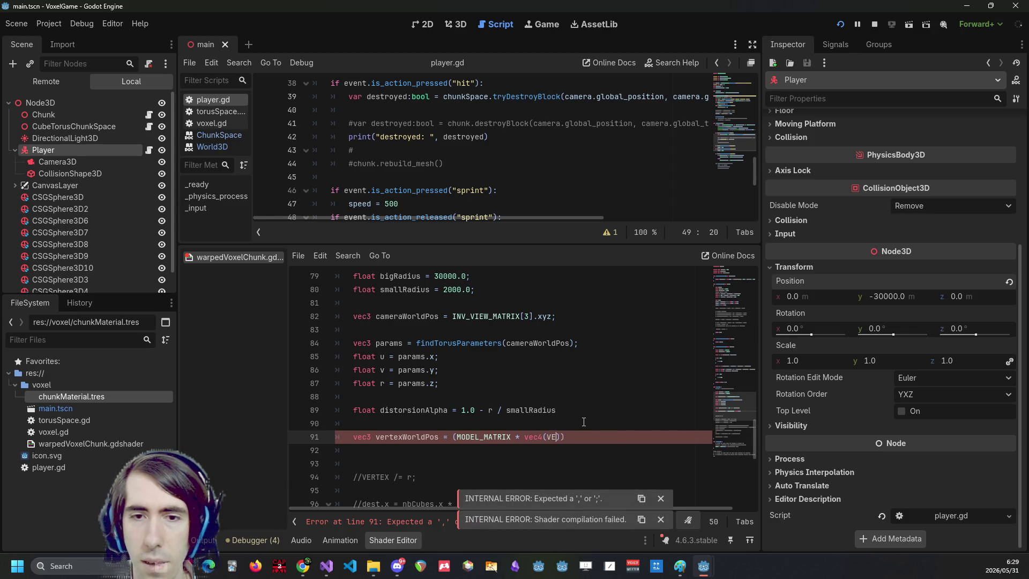
{"action": "type", "text": " 1.0"}
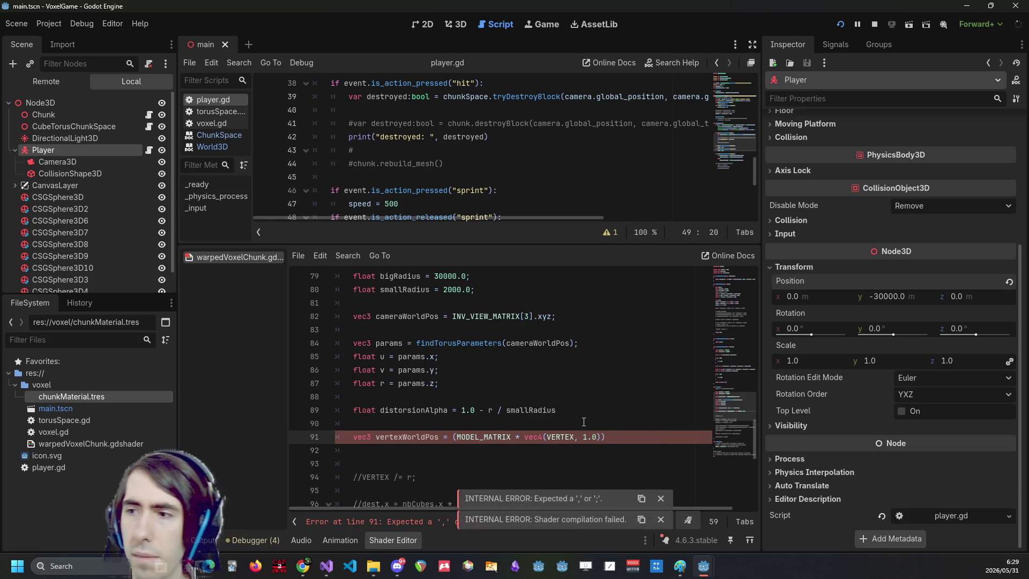
{"action": "type", "text": ")).x"}
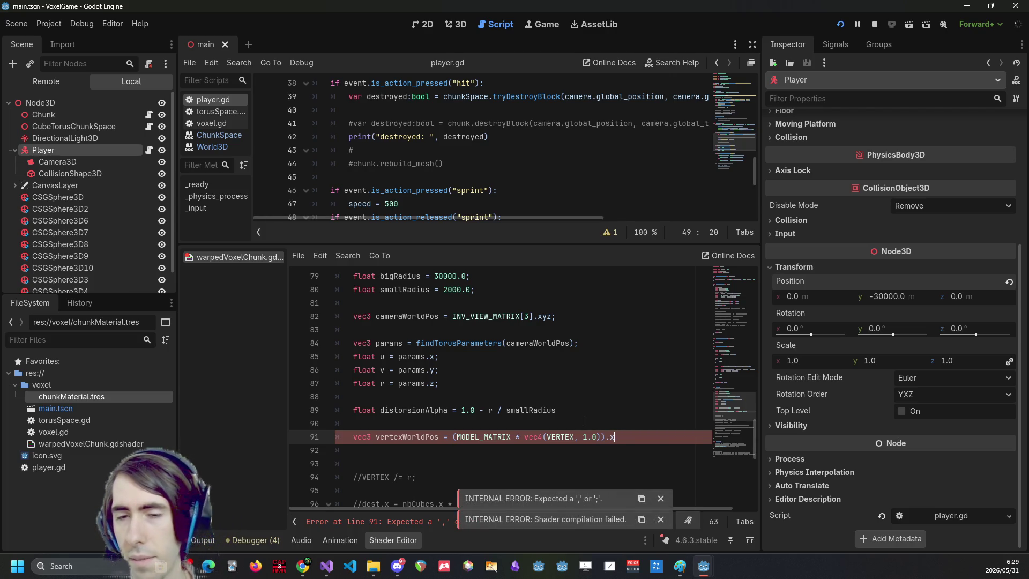
{"action": "type", "text": "yz"}
{"action": "key", "text": "ctrl+s"}
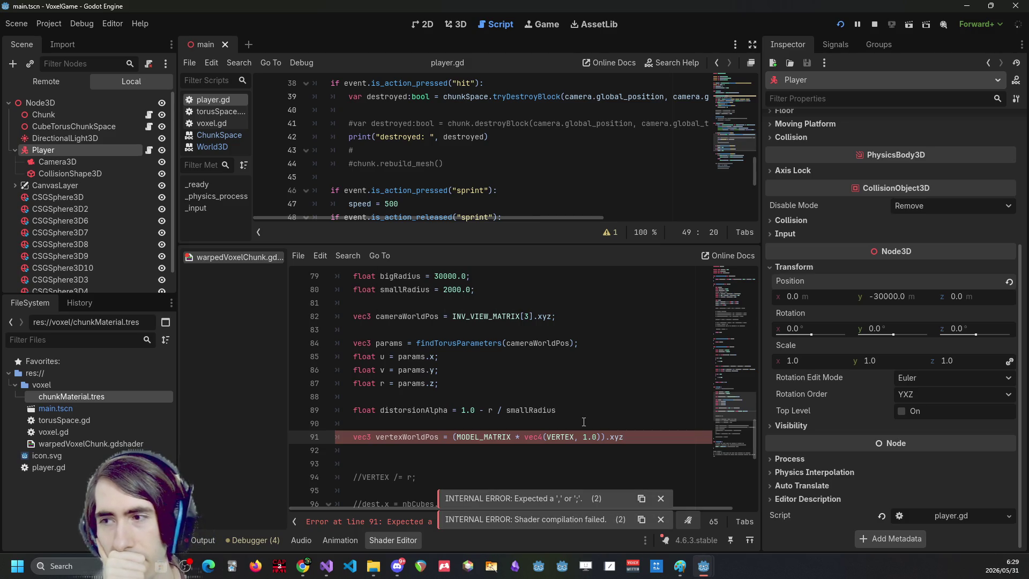
{"action": "type", "text": "p;"}
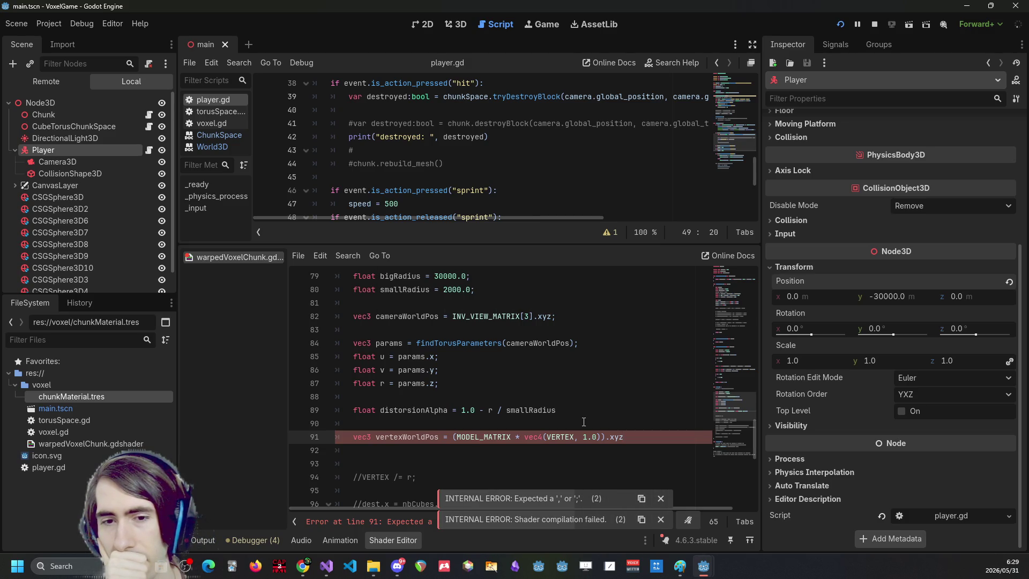
{"action": "key", "text": "BackSpace"}
{"action": "key", "text": "BackSpace"}
{"action": "type", "text": ";"}
{"action": "key", "text": "ctrl+s"}
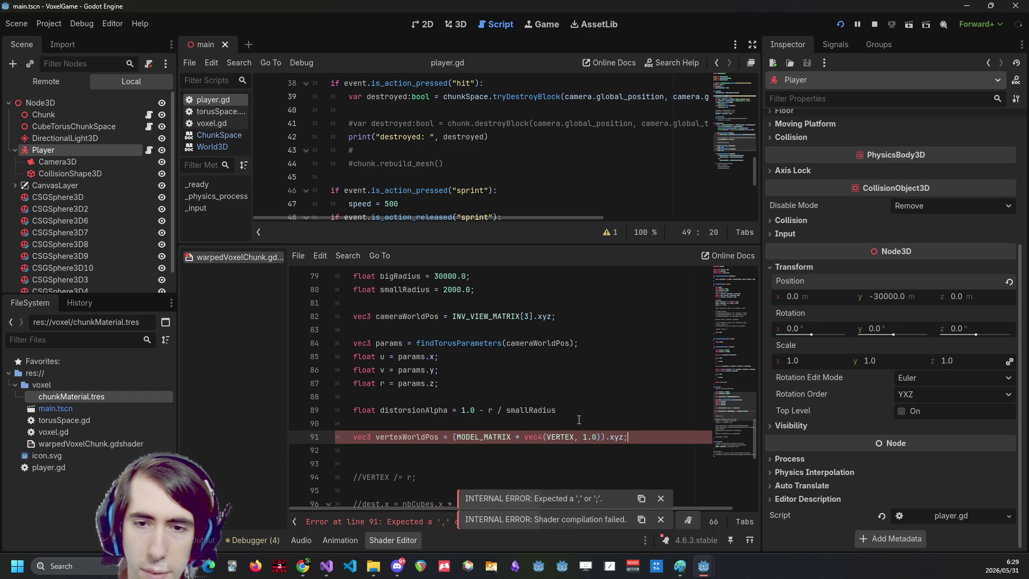
Add the missing semicolon to the distorsionAlpha line 89 and save to recompile.
{"action": "left_click", "coordinate": [592, 408]}
{"action": "type", "text": ";"}
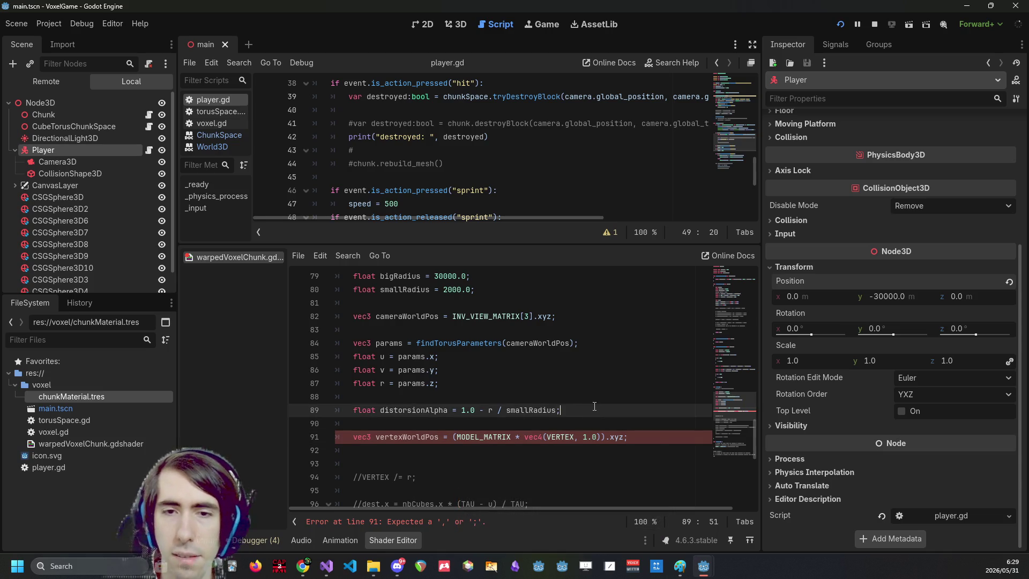
{"action": "key", "text": "ctrl+s"}
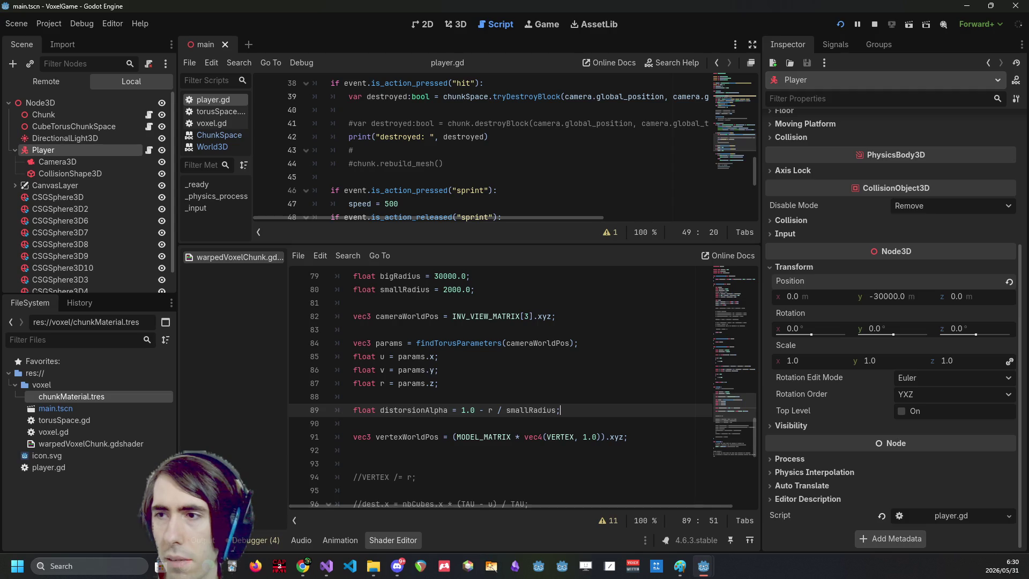
Look up MODEL_MATRIX in the web browser, selecting it on line 91 for reference.
{"action": "key", "text": "alt+Tab"}
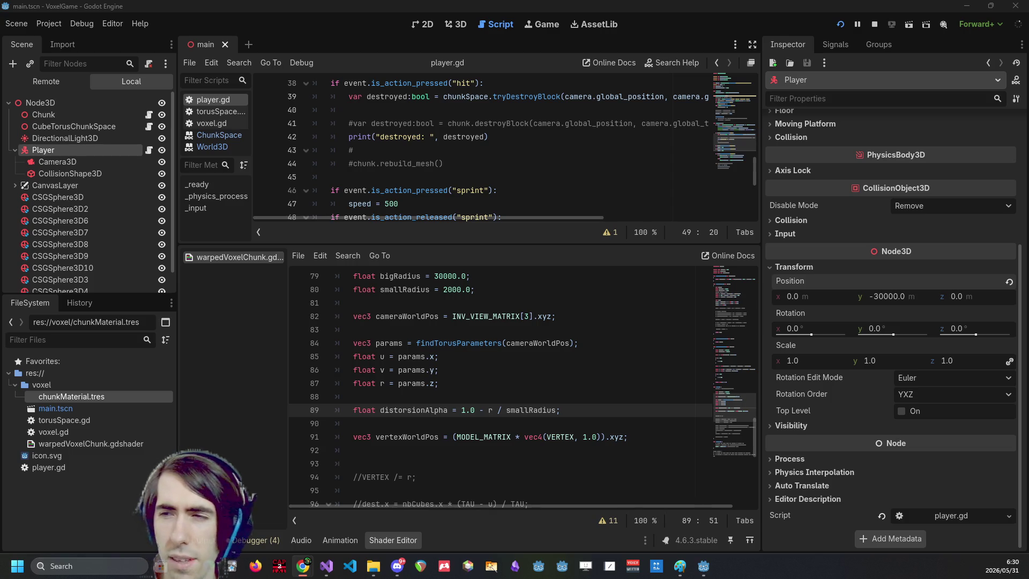
{"action": "double_click", "coordinate": [474, 437]}
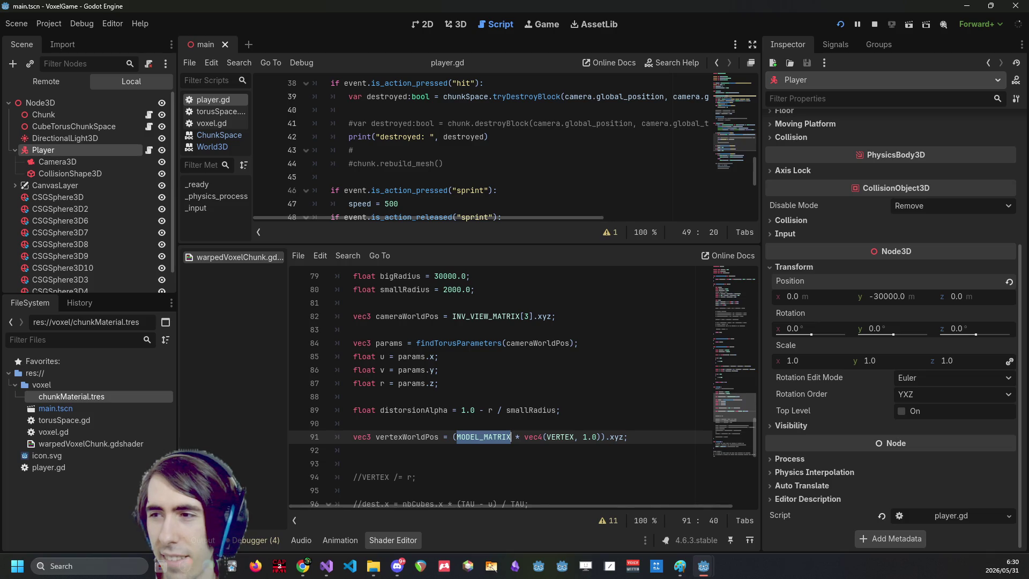
{"action": "triple_click", "coordinate": [488, 442]}
{"action": "double_click", "coordinate": [488, 443]}
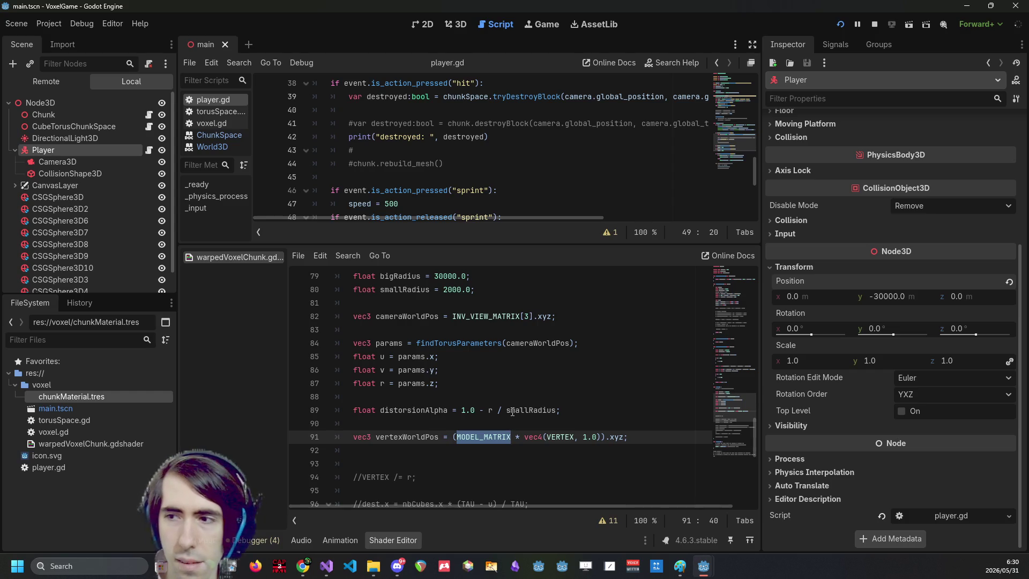
{"action": "key", "text": "alt+Tab"}
{"action": "key", "text": "alt+Tab"}
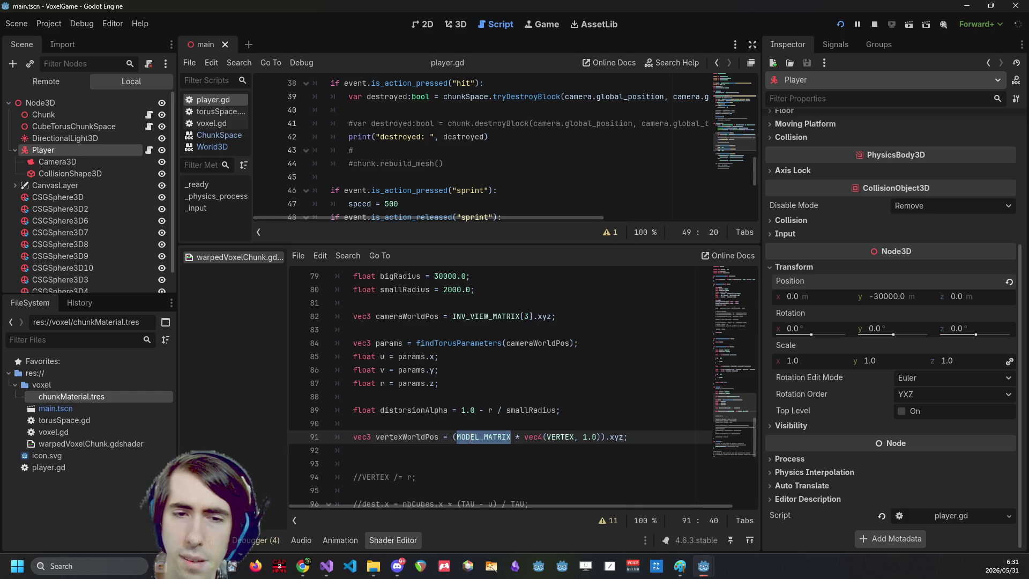
Add 'VERTEX = vertexWorldPos;' on line 93, save, and run the project to test it.
{"action": "left_click", "coordinate": [446, 449]}
{"action": "key", "text": "Return"}
{"action": "type", "text": "VERTEX "}
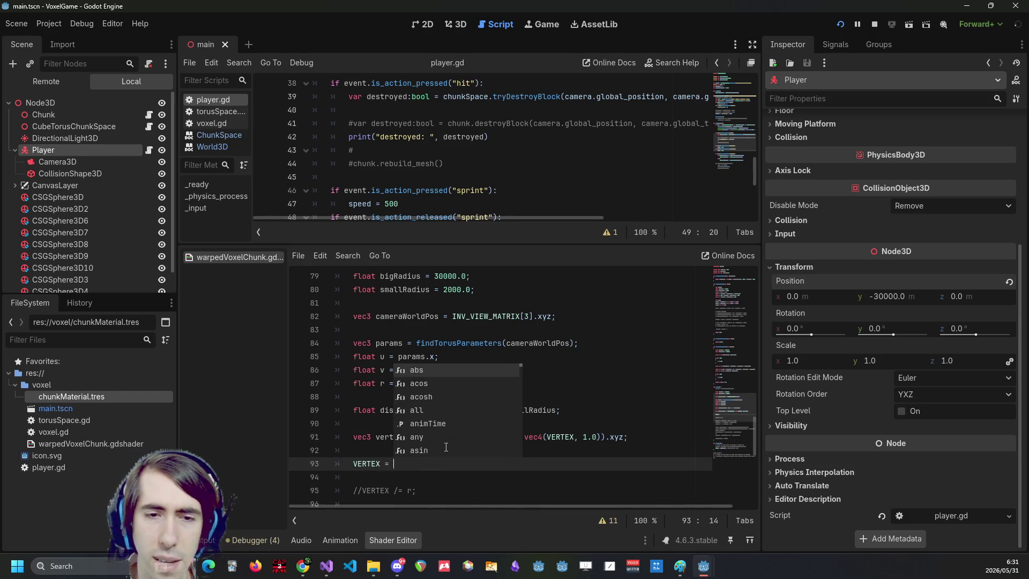
{"action": "type", "text": "="}
{"action": "key", "text": "Up"}
{"action": "key", "text": "Up"}
{"action": "key", "text": "ctrl+Right"}
{"action": "key", "text": "Down"}
{"action": "key", "text": "Down"}
{"action": "key", "text": "Down"}
{"action": "key", "text": "Up"}
{"action": "key", "text": "End"}
{"action": "type", "text": "vertexWorldPos;"}
{"action": "key", "text": "ctrl+s"}
{"action": "left_click", "coordinate": [843, 20]}
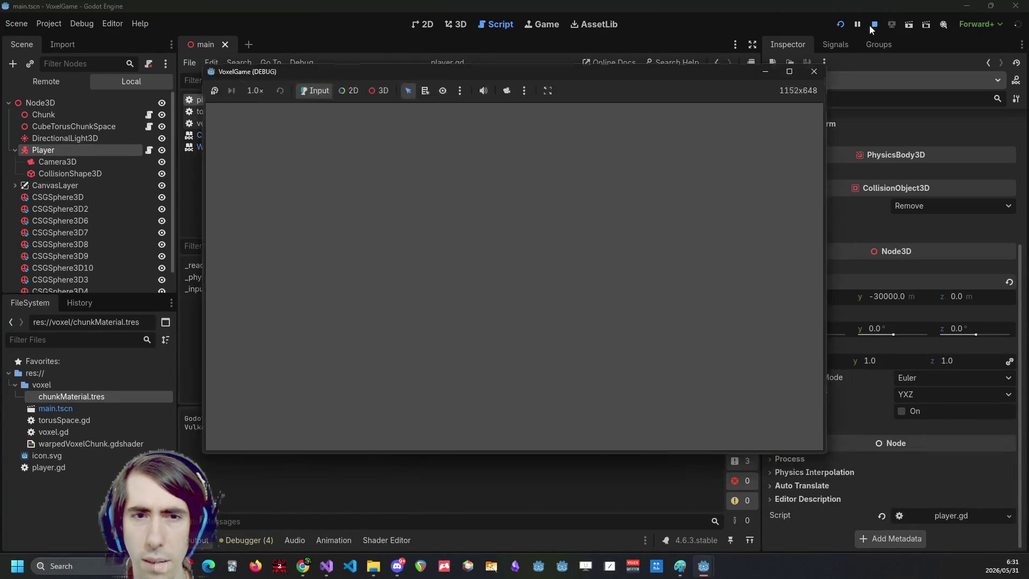
Stop the running VoxelGame from the editor toolbar's Stop button.
{"action": "left_click", "coordinate": [870, 25]}
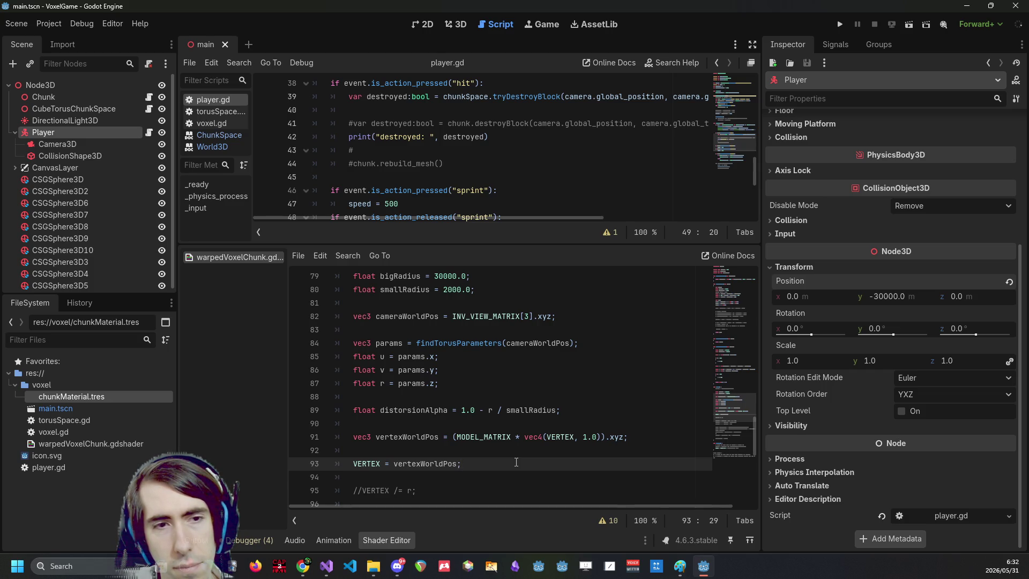
{"action": "key", "text": "ctrl+Left"}
{"action": "key", "text": "ctrl+Left"}
{"action": "key", "text": "ctrl+space"}
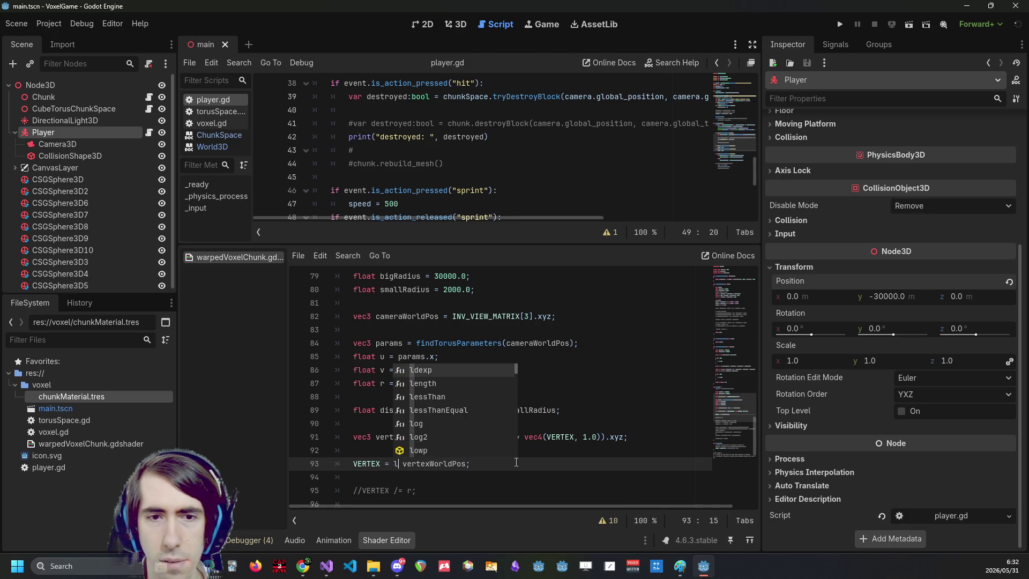
{"action": "key", "text": "Escape"}
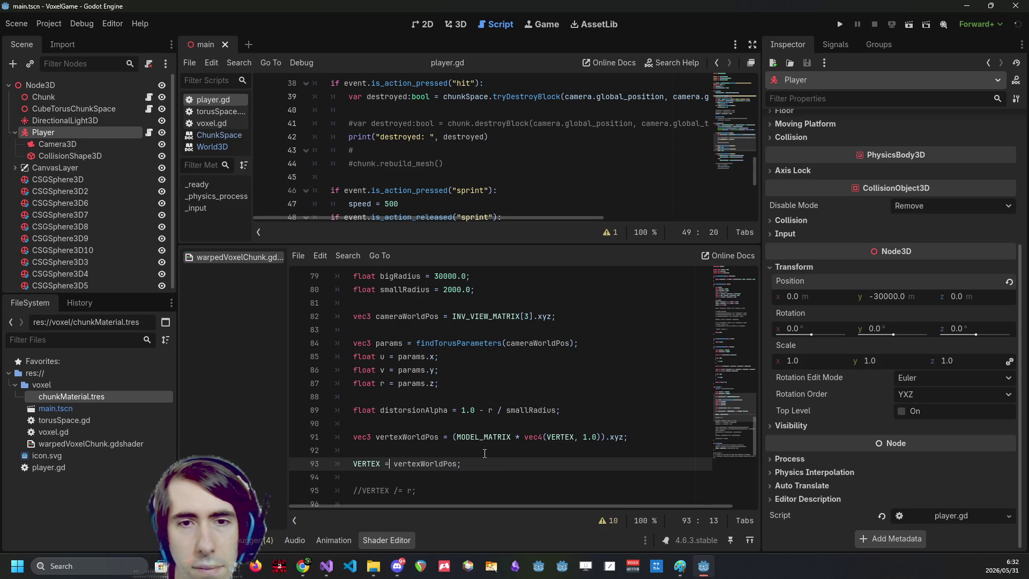
{"action": "double_click", "coordinate": [413, 315]}
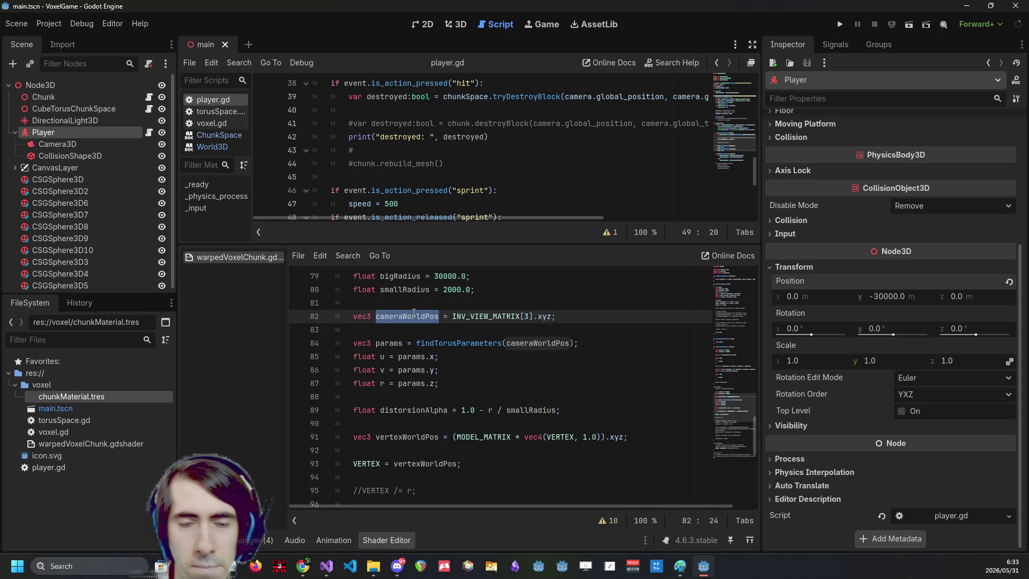
Duplicate the four torus-parameter lines (84–87) just above the VERTEX assignment.
{"action": "left_click_drag", "start_coordinate": [444, 383], "coordinate": [344, 343]}
{"action": "key", "text": "ctrl+c"}
{"action": "scroll", "coordinate": [428, 375], "scroll_direction": "down", "scroll_amount": 1}
{"action": "left_click", "coordinate": [504, 426]}
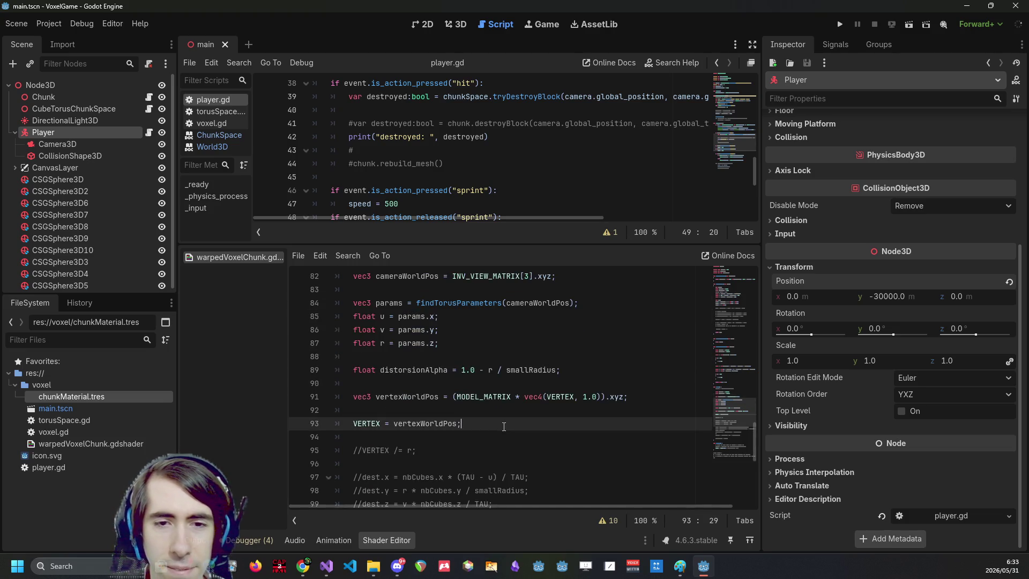
{"action": "key", "text": "Up"}
{"action": "key", "text": "Return"}
{"action": "key", "text": "ctrl+v"}
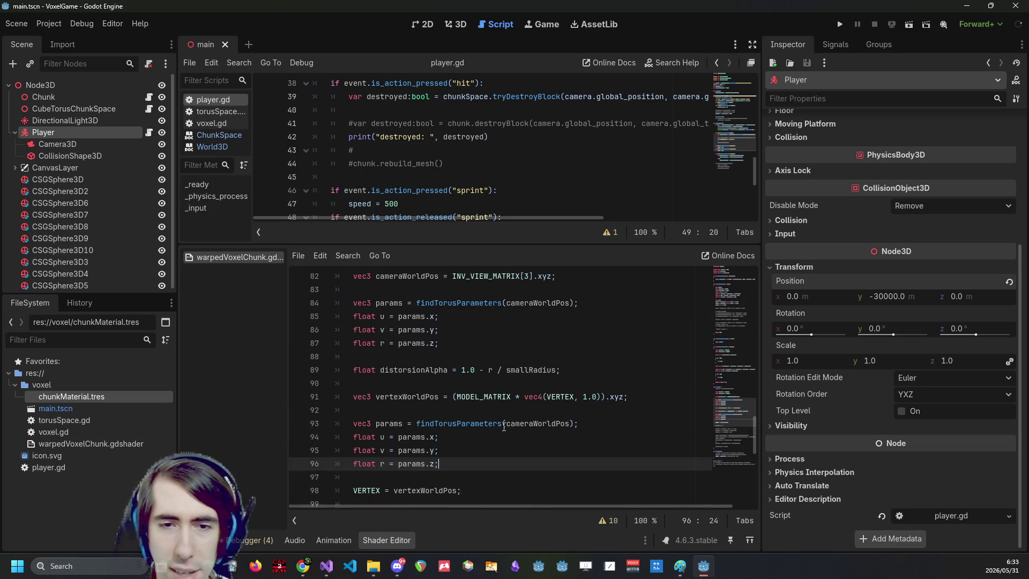
Pass vertexWorldPos to findTorusParameters and rename params to vertexParams on lines 93–96.
{"action": "double_click", "coordinate": [412, 397]}
{"action": "key", "text": "ctrl+c"}
{"action": "double_click", "coordinate": [538, 423]}
{"action": "key", "text": "ctrl+v"}
{"action": "double_click", "coordinate": [395, 425]}
{"action": "type", "text": "v"}
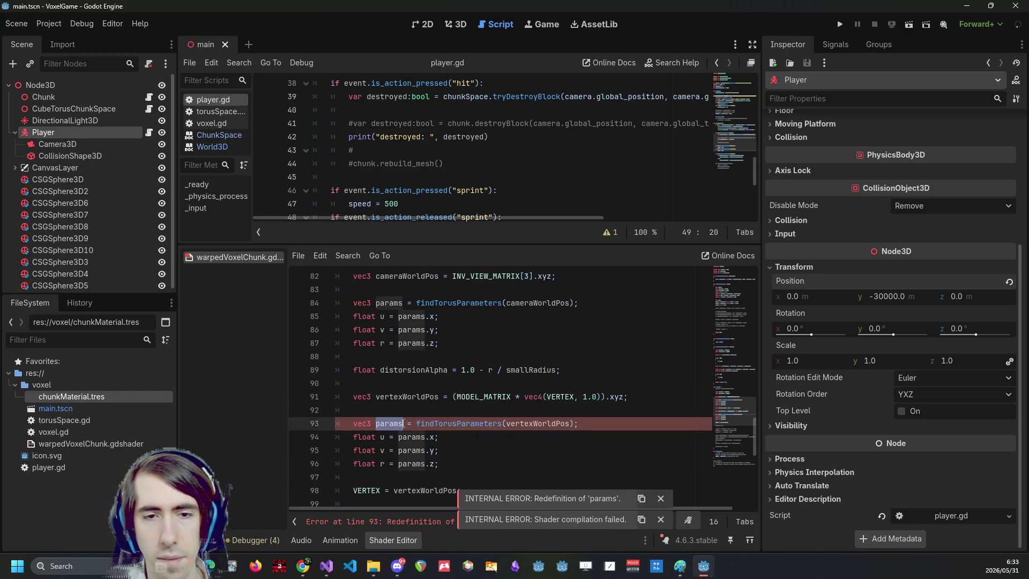
{"action": "type", "text": "ertexParams"}
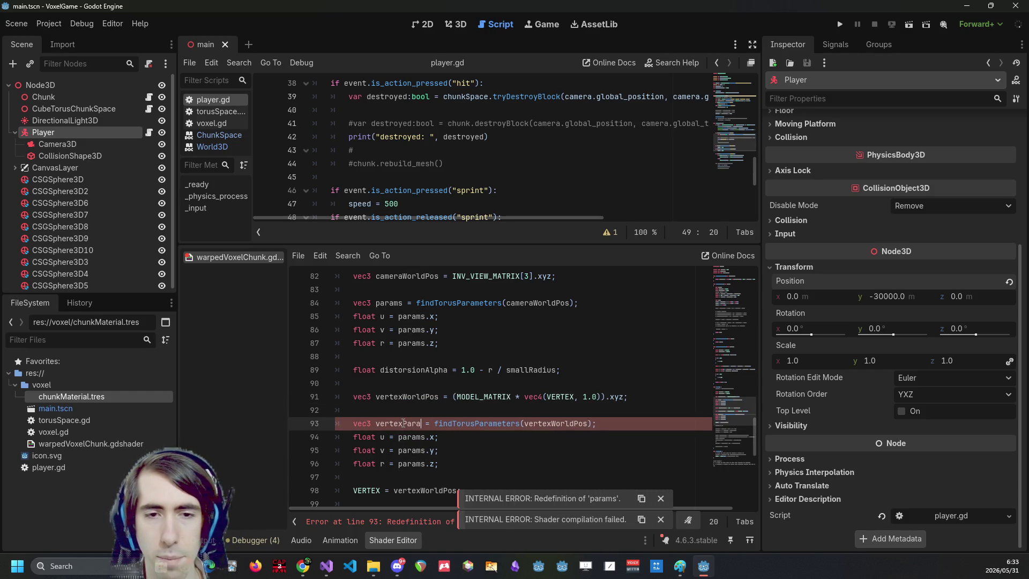
{"action": "double_click", "coordinate": [404, 423]}
{"action": "double_click", "coordinate": [411, 436]}
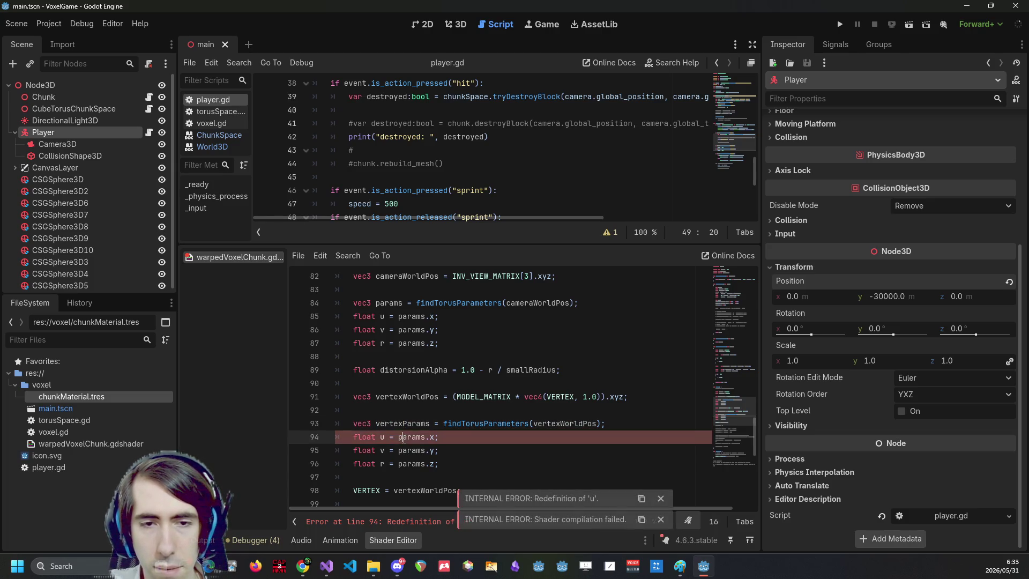
{"action": "key", "text": "ctrl+d"}
{"action": "key", "text": "ctrl+d"}
{"action": "key", "text": "ctrl+v"}
Rename the u, v and r variables to vertexu, vertexv and vertexr.
{"action": "left_click", "coordinate": [381, 437]}
{"action": "type", "text": "v"}
{"action": "key", "text": "Down"}
{"action": "type", "text": "v"}
{"action": "key", "text": "Down"}
{"action": "key", "text": "Left"}
{"action": "type", "text": "ve"}
{"action": "type", "text": "x"}
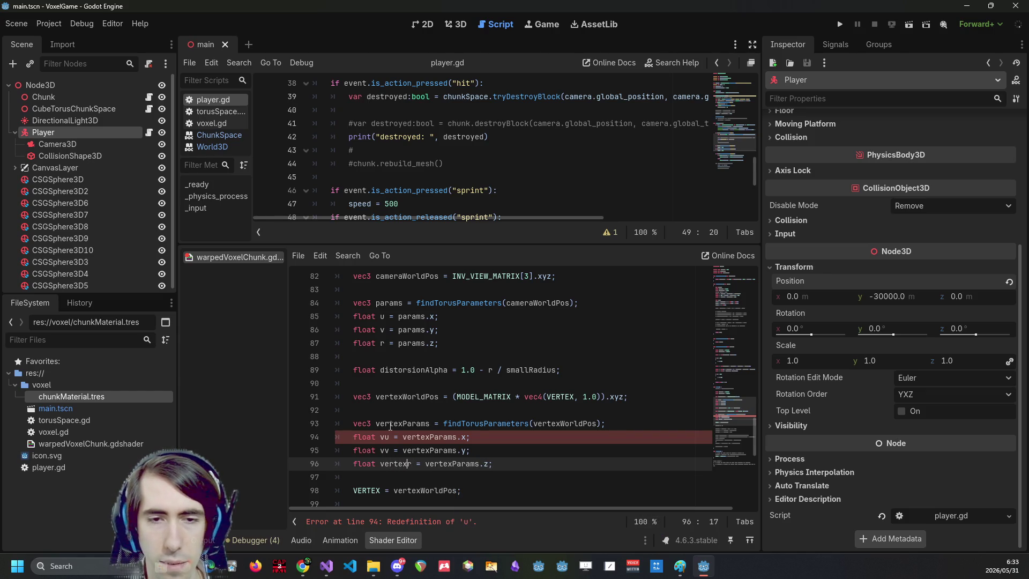
{"action": "key", "text": "Up"}
{"action": "key", "text": "Left"}
{"action": "type", "text": "ertex"}
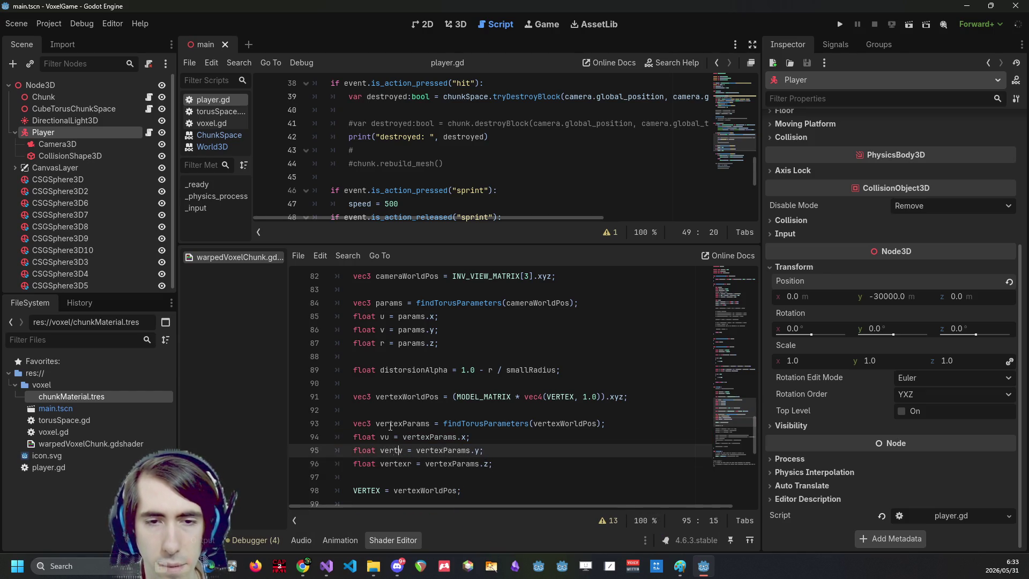
{"action": "key", "text": "Up"}
{"action": "key", "text": "Right"}
{"action": "type", "text": "rtex"}
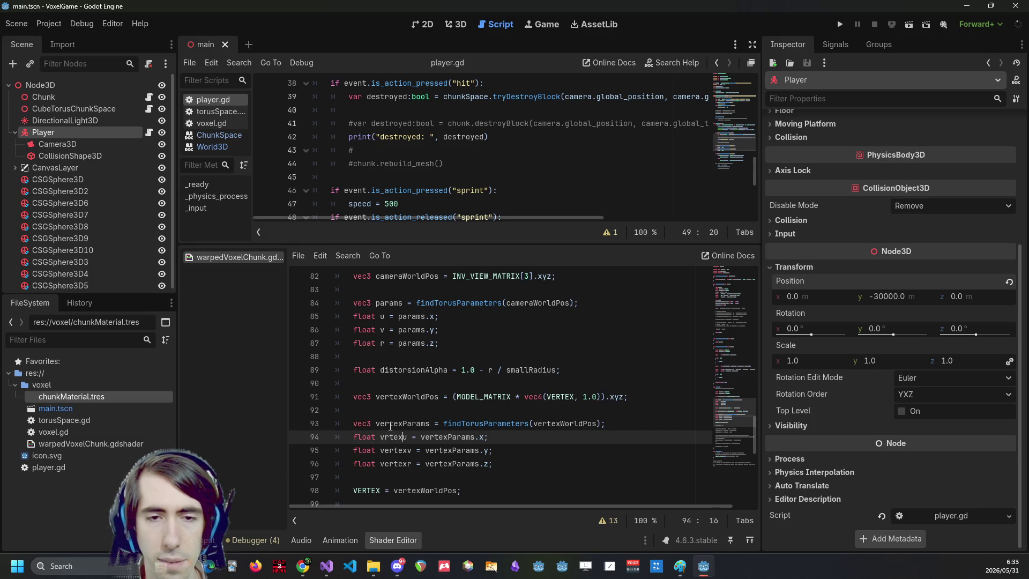
{"action": "key", "text": "BackSpace"}
{"action": "key", "text": "BackSpace"}
{"action": "key", "text": "BackSpace"}
{"action": "type", "text": "ertex"}
Check the new vertexr declaration by selecting its name in the shader code.
{"action": "scroll", "coordinate": [514, 378], "scroll_direction": "down", "scroll_amount": 2}
{"action": "left_click", "coordinate": [515, 384]}
{"action": "double_click", "coordinate": [404, 380]}
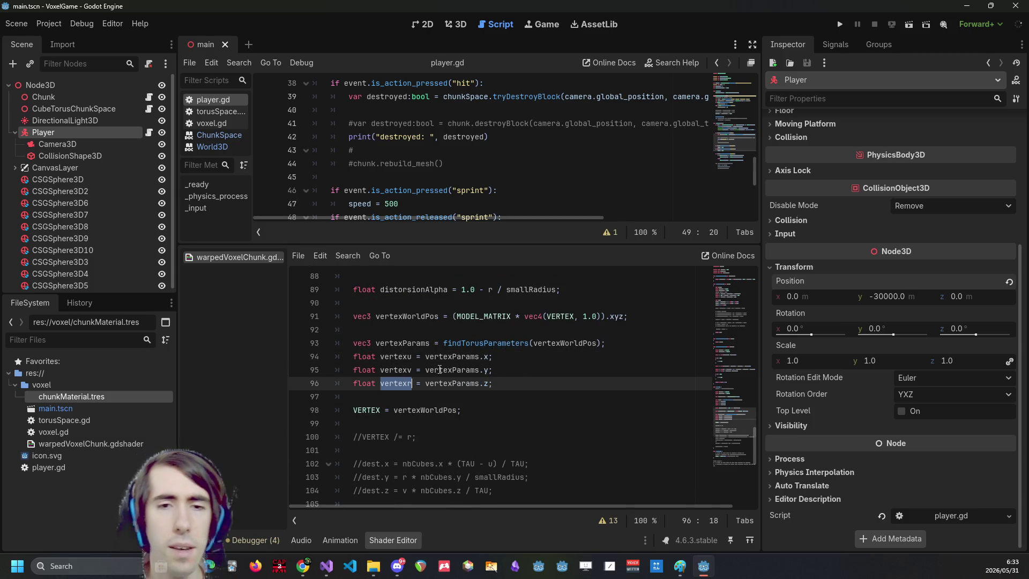
{"action": "scroll", "coordinate": [514, 386], "scroll_direction": "up", "scroll_amount": 1}
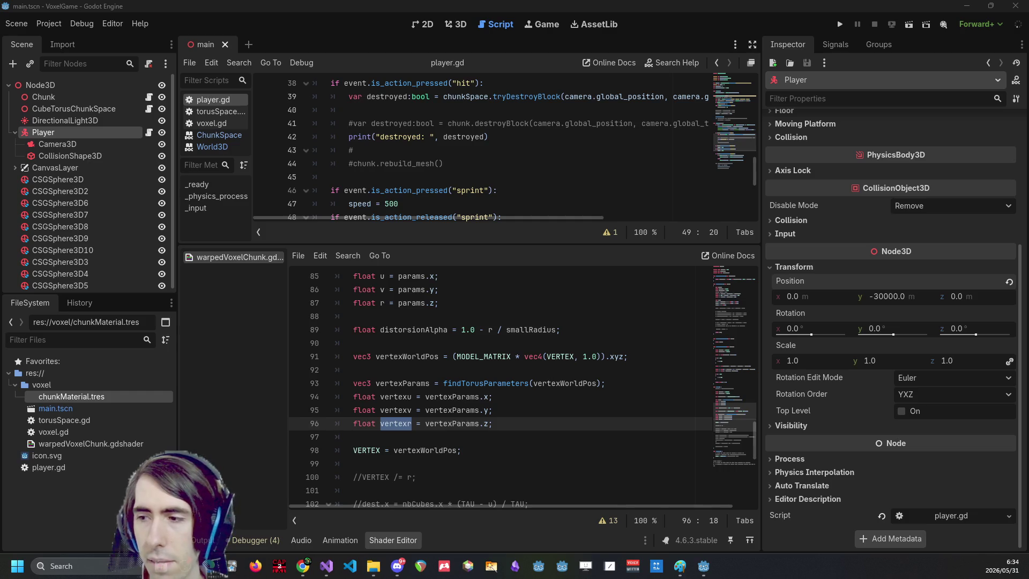
{"action": "left_click", "coordinate": [404, 423]}
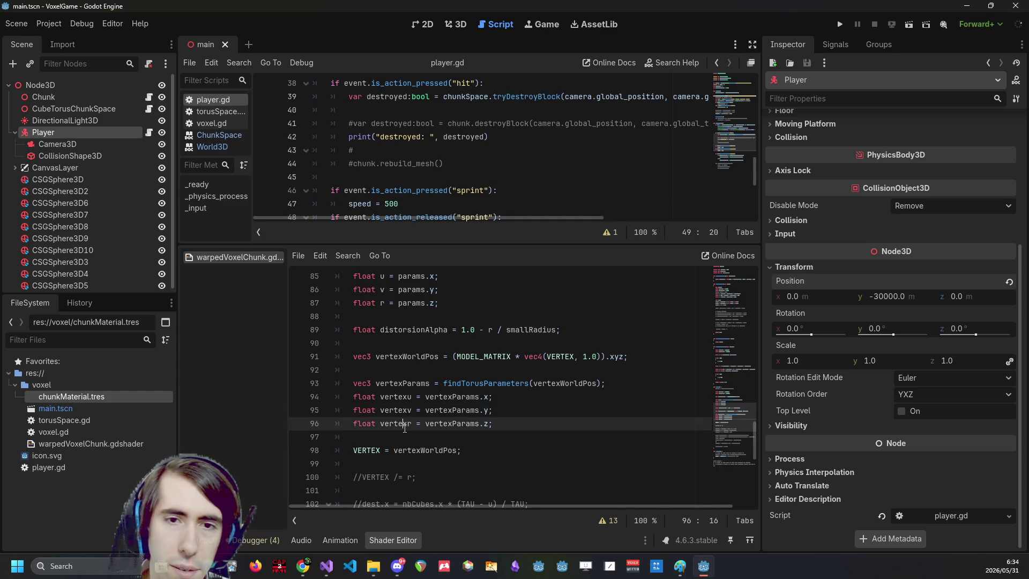
{"action": "double_click", "coordinate": [401, 424]}
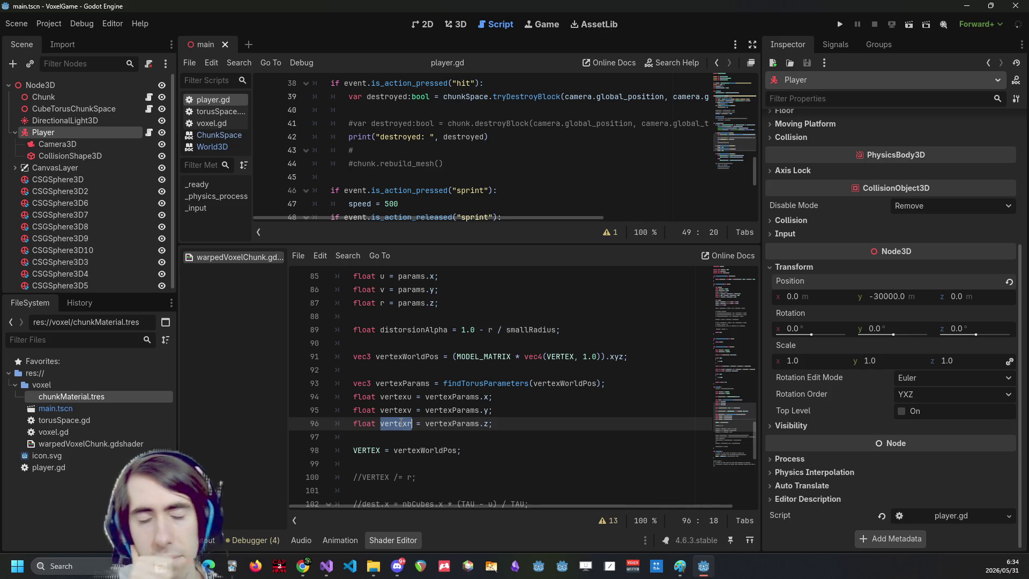
{"action": "left_click", "coordinate": [520, 429]}
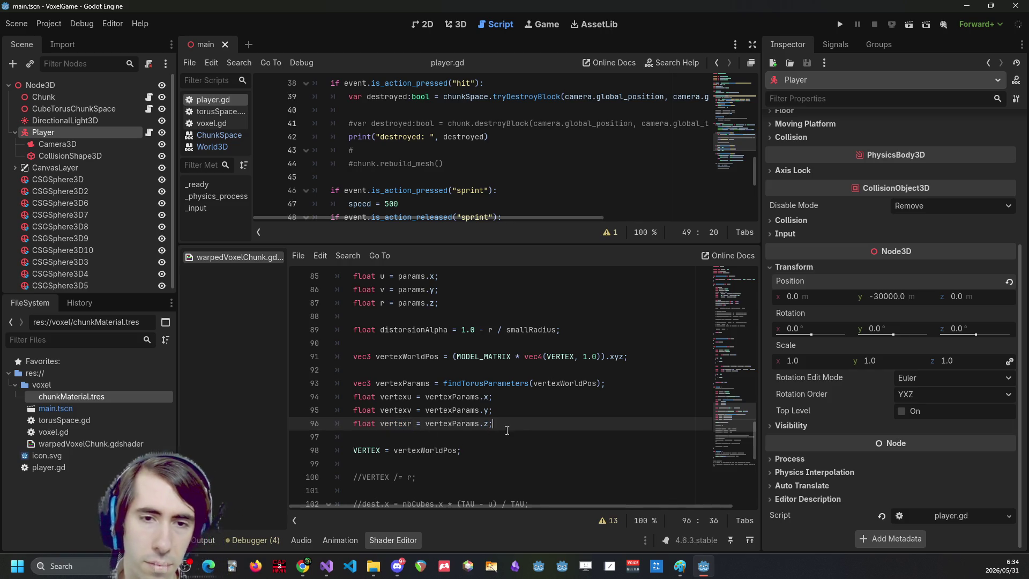
{"action": "double_click", "coordinate": [389, 429]}
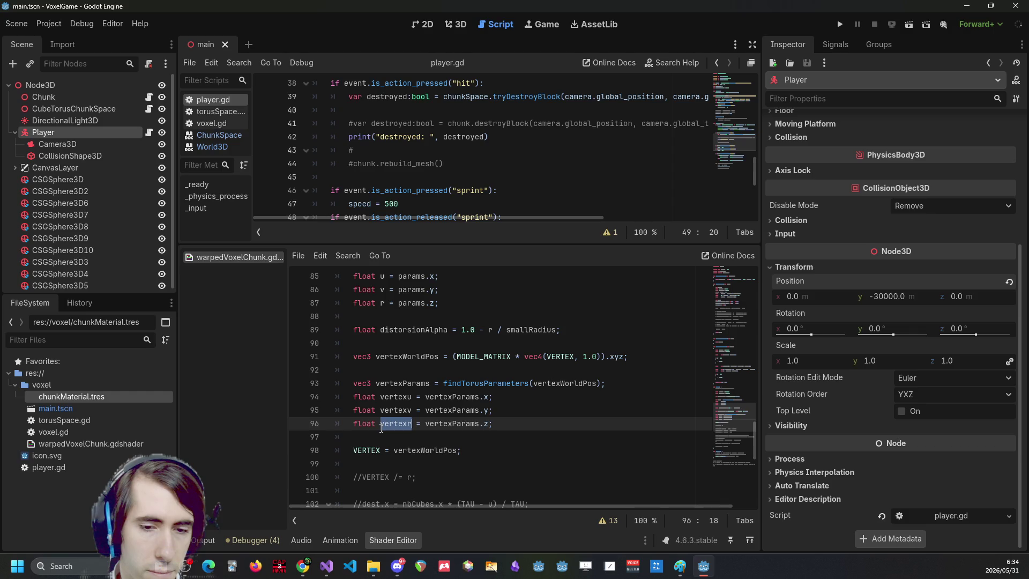
Copy the name vertexr onto a new line 98 below the vertex parameters.
{"action": "key", "text": "ctrl+c"}
{"action": "key", "text": "Down"}
{"action": "key", "text": "Return"}
{"action": "key", "text": "Return"}
{"action": "key", "text": "Up"}
{"action": "key", "text": "ctrl+v"}
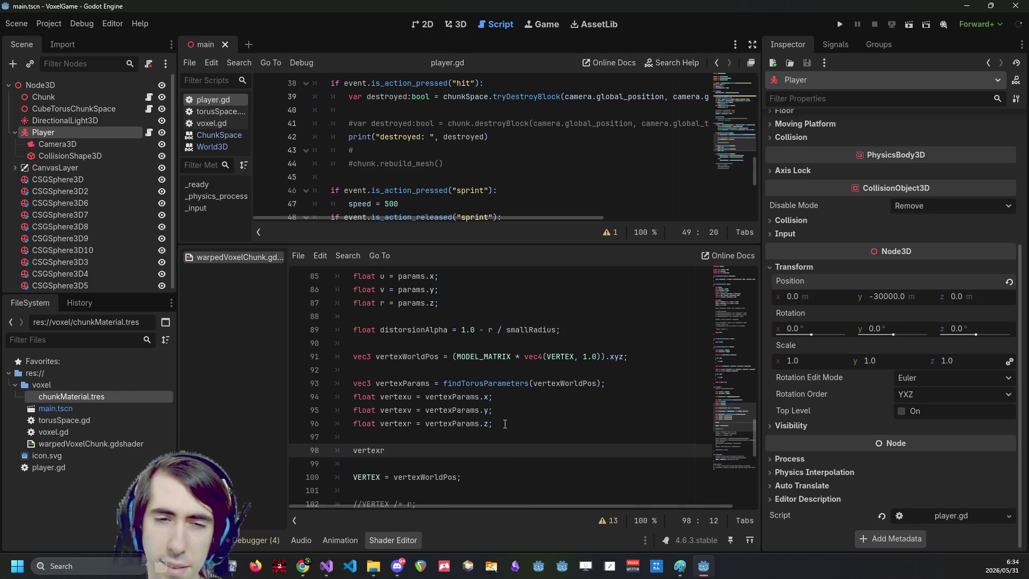
{"action": "key", "text": "ctrl+z"}
{"action": "key", "text": "ctrl+z"}
{"action": "left_click", "coordinate": [505, 424]}
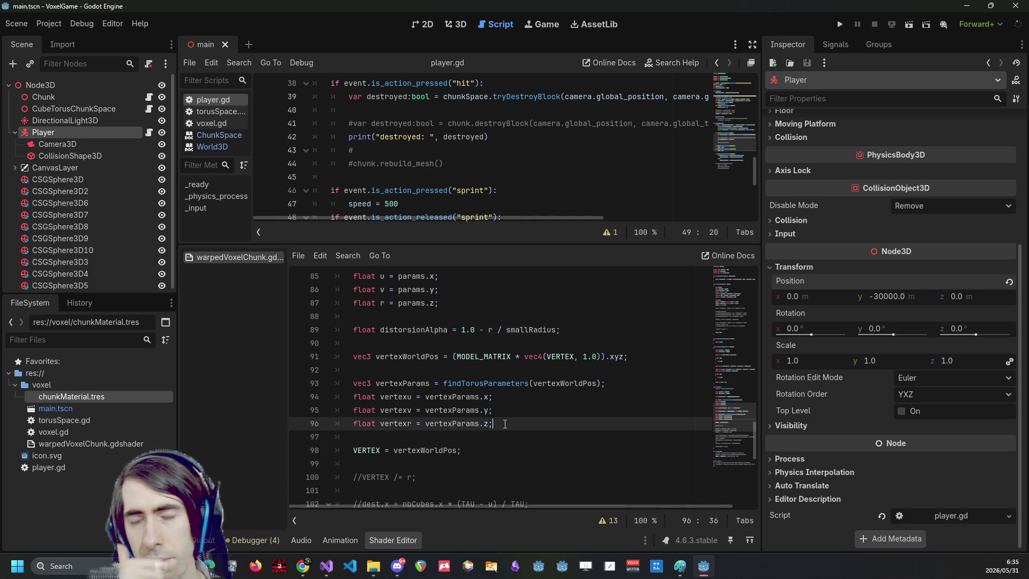
{"action": "type", "text": "\\"}
{"action": "key", "text": "ctrl+y"}
{"action": "key", "text": "ctrl+y"}
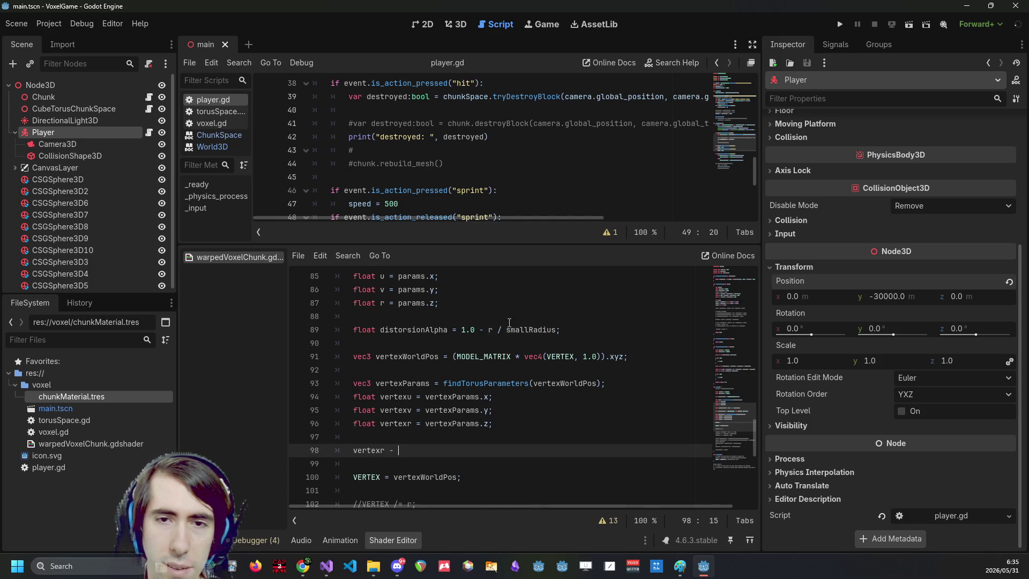
Comment out the distorsionAlpha line 89 with Ctrl+K.
{"action": "left_click", "coordinate": [629, 331]}
{"action": "key", "text": "ctrl+k"}
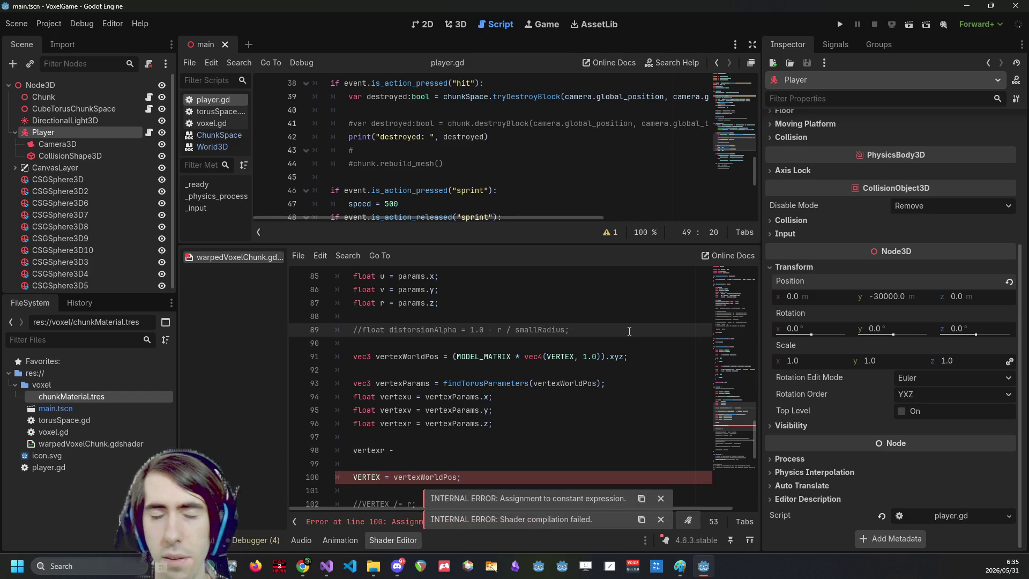
{"action": "left_click", "coordinate": [410, 450]}
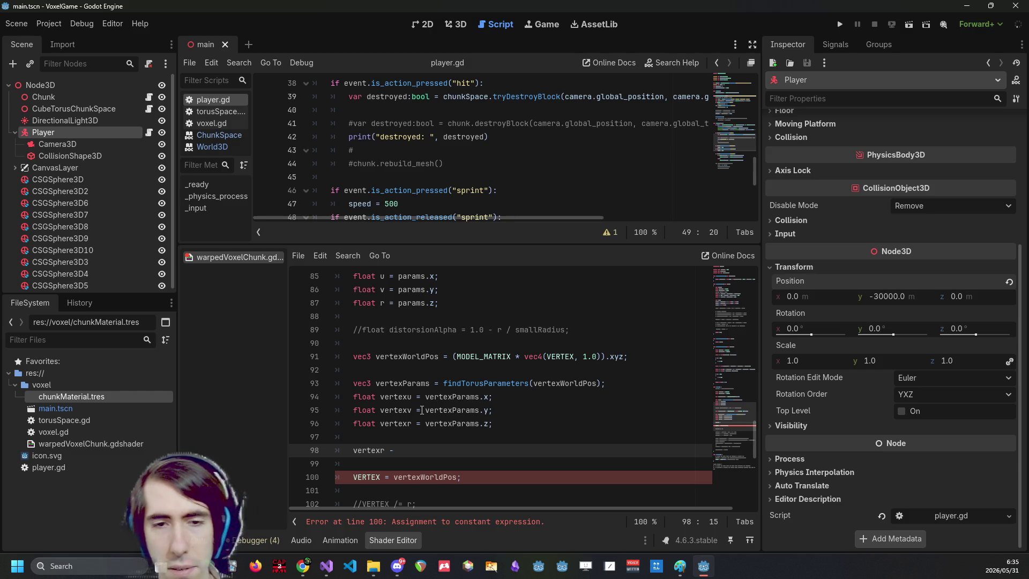
Prefix line 98 with "r -" so it reads r - vertexr.
{"action": "key", "text": "Home"}
{"action": "type", "text": "r -"}
{"action": "key", "text": "Down"}
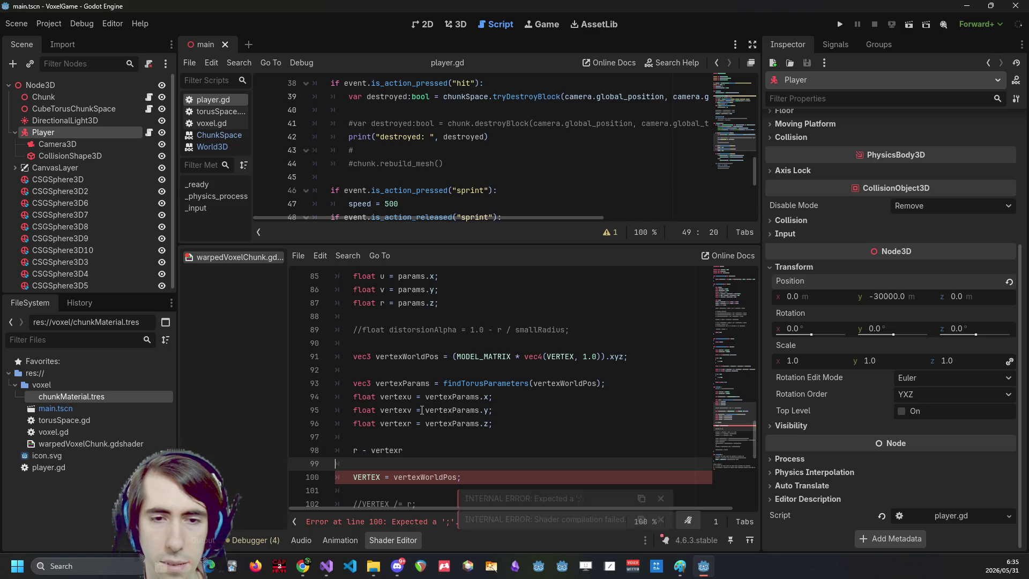
{"action": "key", "text": "Up"}
{"action": "key", "text": "End"}
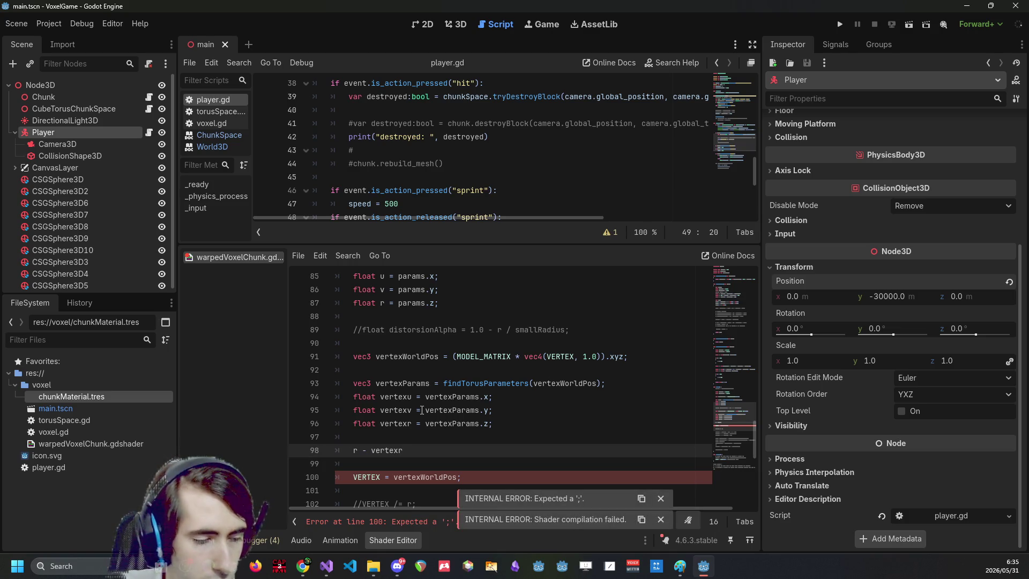
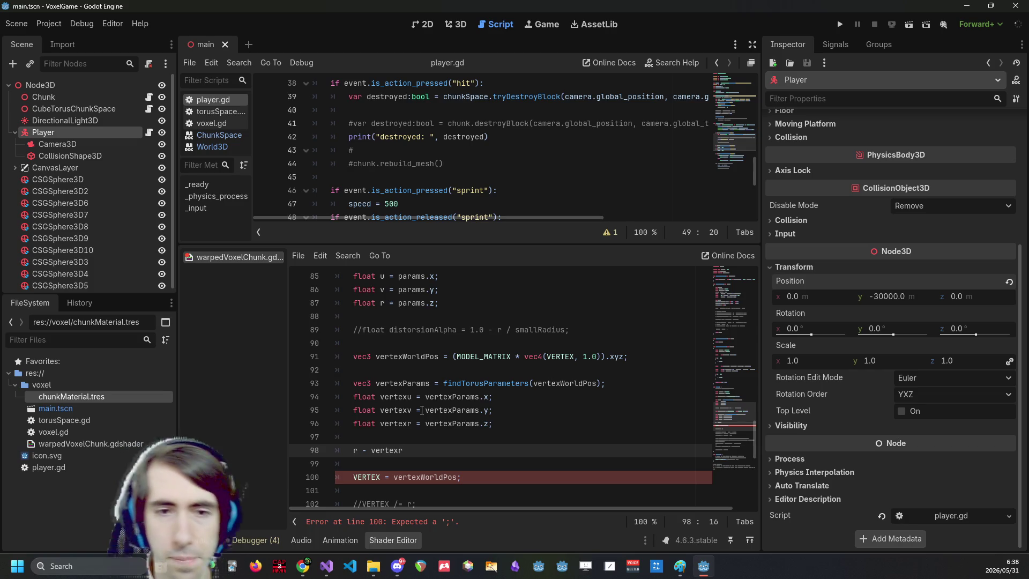
Examine vertexWorldPos and MODEL_MATRIX on line 91 and the VERTEX assignment on line 100.
{"action": "double_click", "coordinate": [410, 357]}
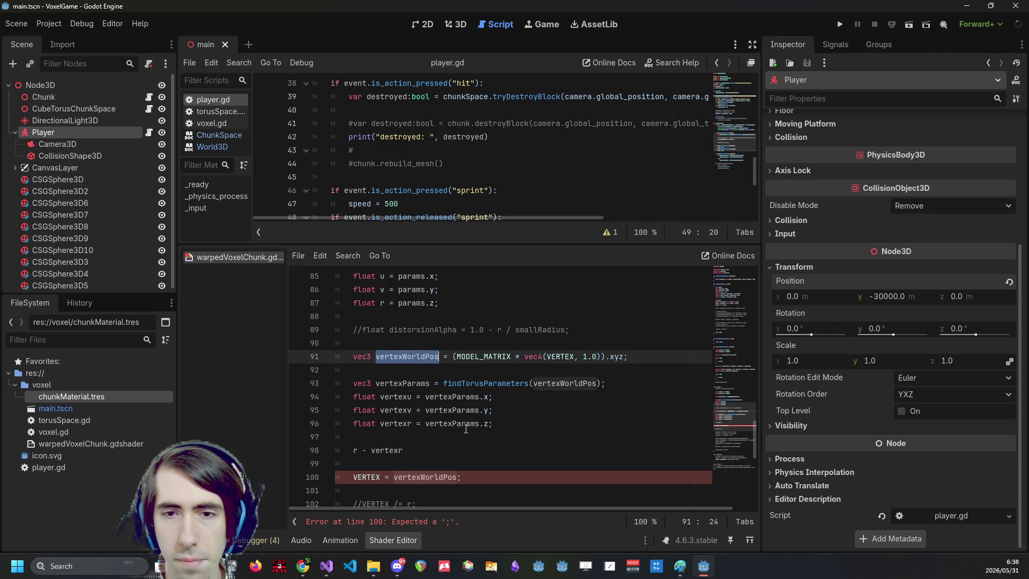
{"action": "left_click", "coordinate": [467, 473]}
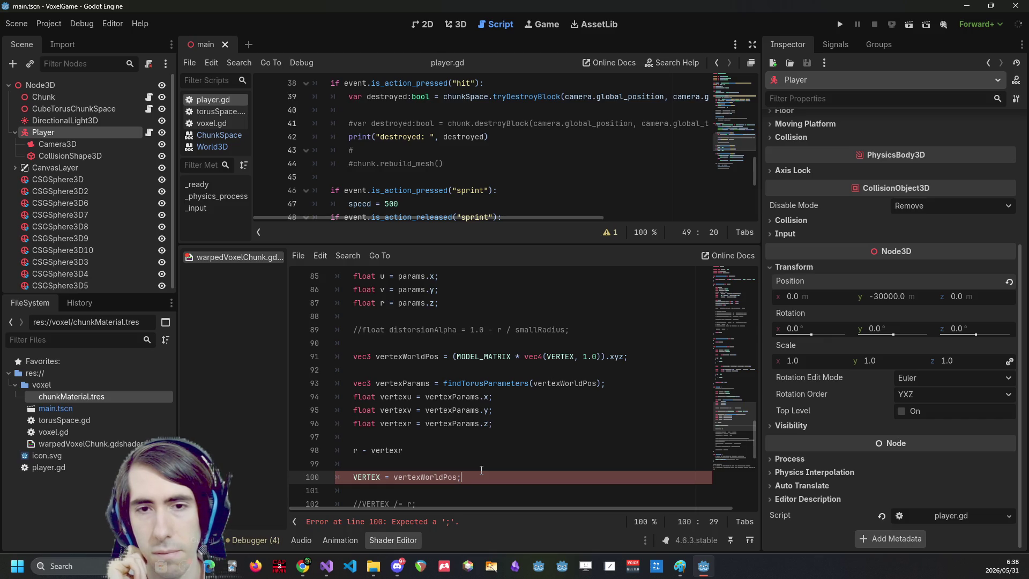
{"action": "double_click", "coordinate": [473, 353]}
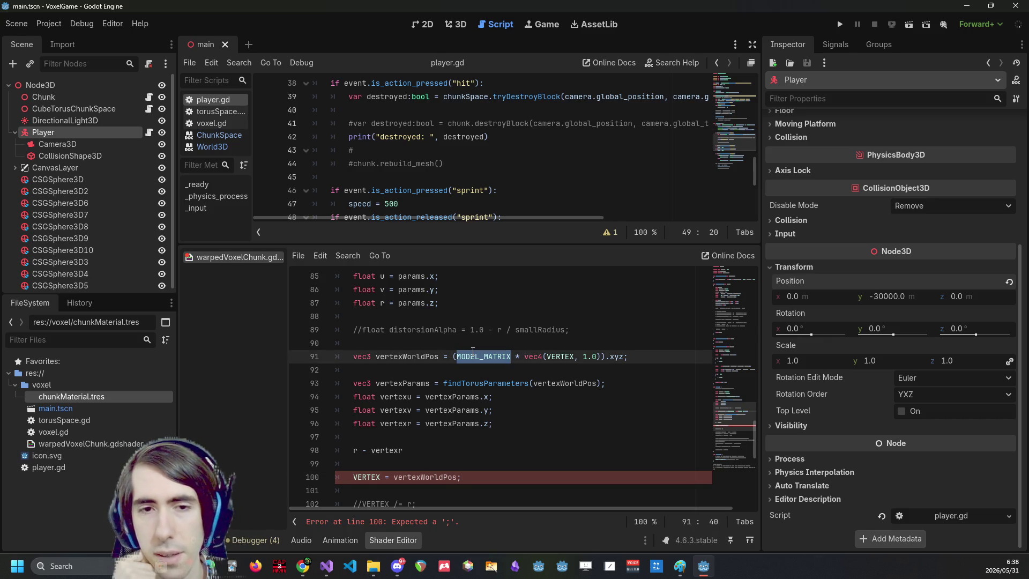
{"action": "scroll", "coordinate": [444, 401], "scroll_direction": "down", "scroll_amount": 2}
{"action": "left_click", "coordinate": [393, 396]}
{"action": "scroll", "coordinate": [419, 402], "scroll_direction": "up", "scroll_amount": 2}
{"action": "triple_click", "coordinate": [355, 475]}
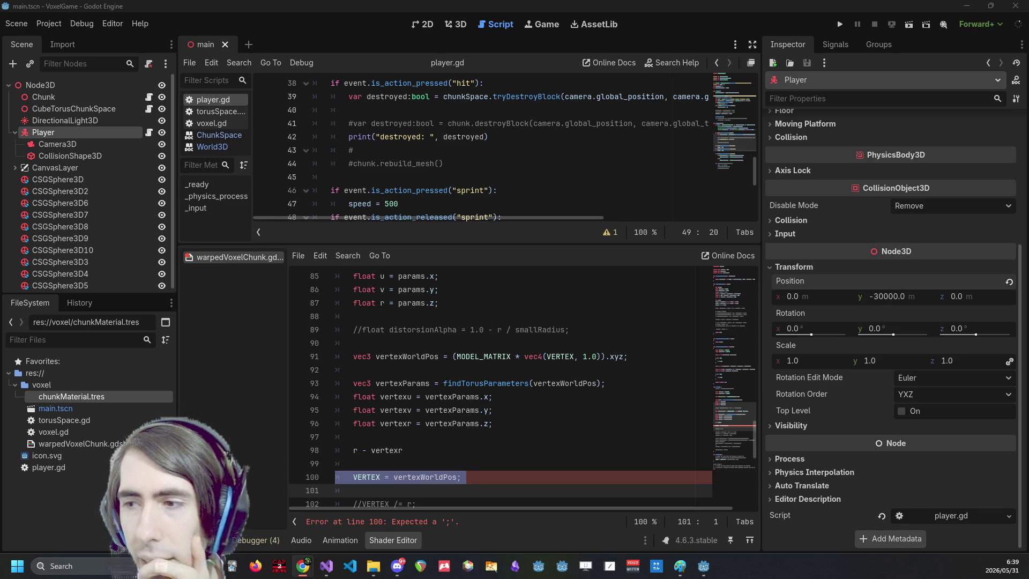
Add a space before vertexWorldPos on line 100 and check the top of the shader file.
{"action": "scroll", "coordinate": [429, 356], "scroll_direction": "down", "scroll_amount": 3}
{"action": "left_click", "coordinate": [428, 357]}
{"action": "key", "text": "ctrl+Left"}
{"action": "key", "text": "ctrl+space"}
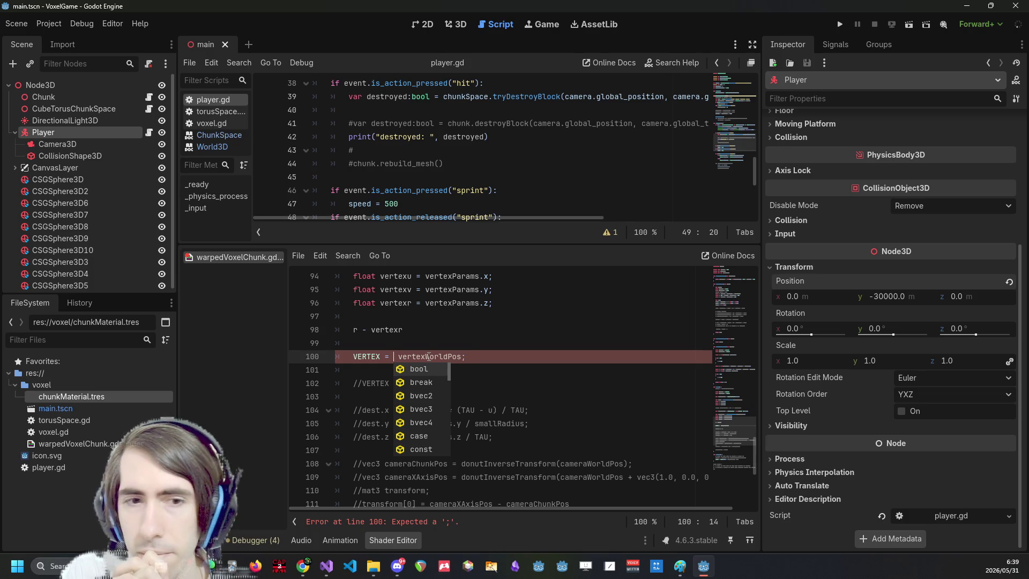
{"action": "scroll", "coordinate": [482, 375], "scroll_direction": "up", "scroll_amount": 15}
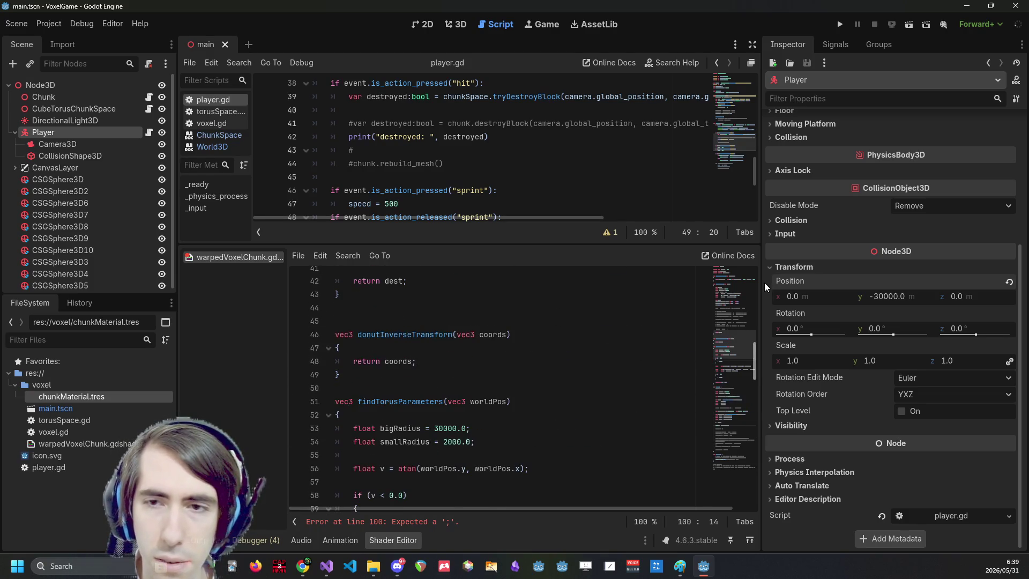
{"action": "left_click", "coordinate": [733, 279]}
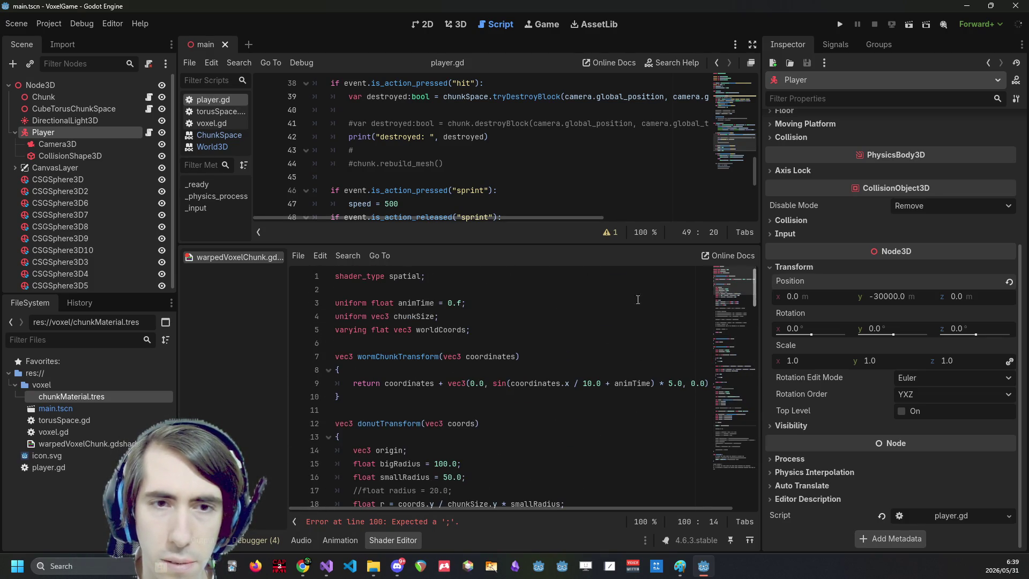
{"action": "left_click", "coordinate": [562, 322]}
{"action": "scroll", "coordinate": [556, 308], "scroll_direction": "down", "scroll_amount": 20}
Insert 'INV_MODEL_MATRIX *' before vertexWorldPos on line 100.
{"action": "left_click", "coordinate": [394, 496]}
{"action": "type", "text": "W"}
{"action": "key", "text": "BackSpace"}
{"action": "type", "text": "INV_MODEL_"}
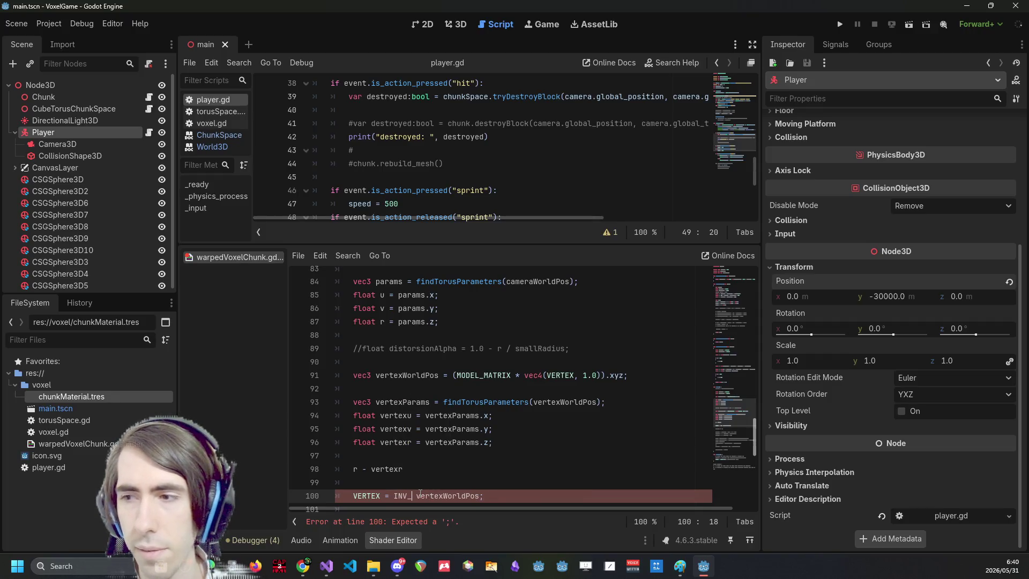
{"action": "type", "text": "MATRIX *"}
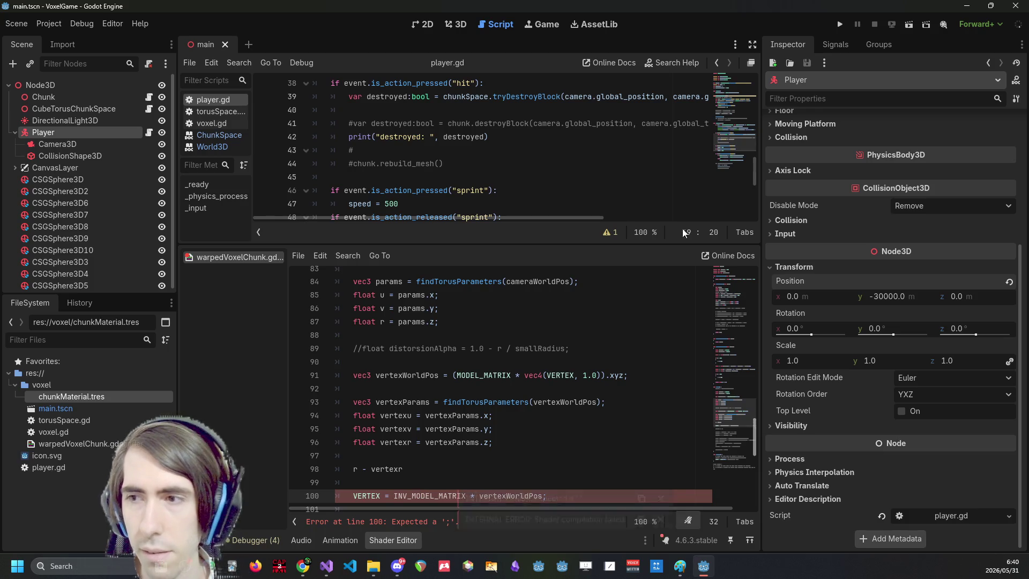
Comment out the 'r - vertexr' line 98, save, and inspect INV_MODEL_MATRIX.
{"action": "scroll", "coordinate": [540, 473], "scroll_direction": "down", "scroll_amount": 2}
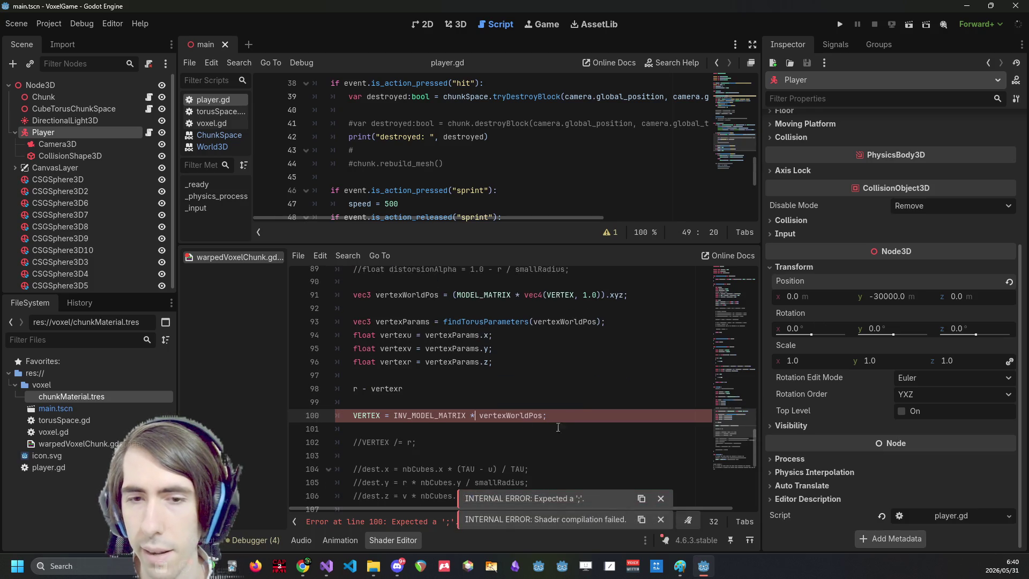
{"action": "left_click", "coordinate": [545, 386]}
{"action": "key", "text": "ctrl+s"}
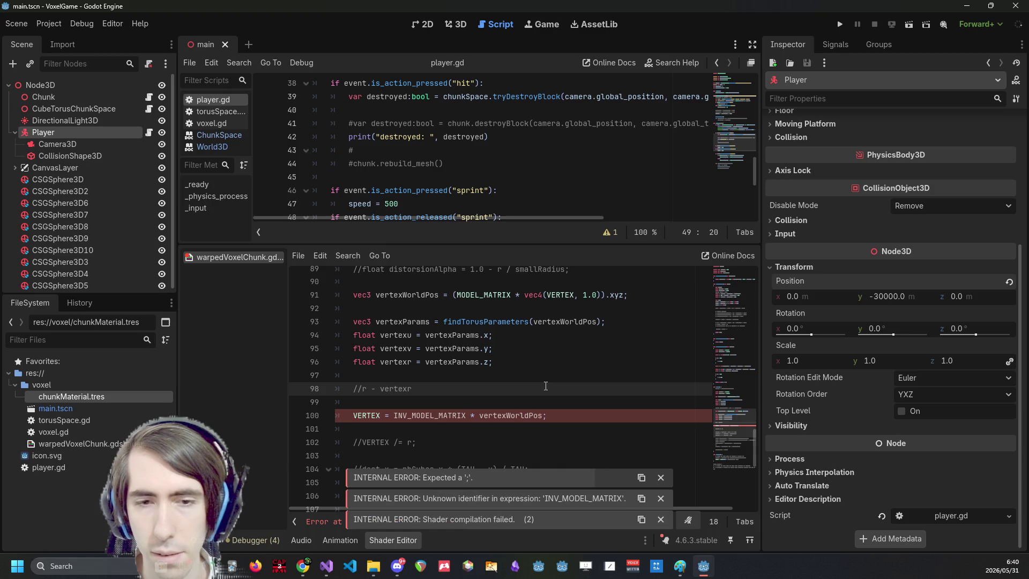
{"action": "key", "text": "ctrl+k"}
{"action": "double_click", "coordinate": [459, 423]}
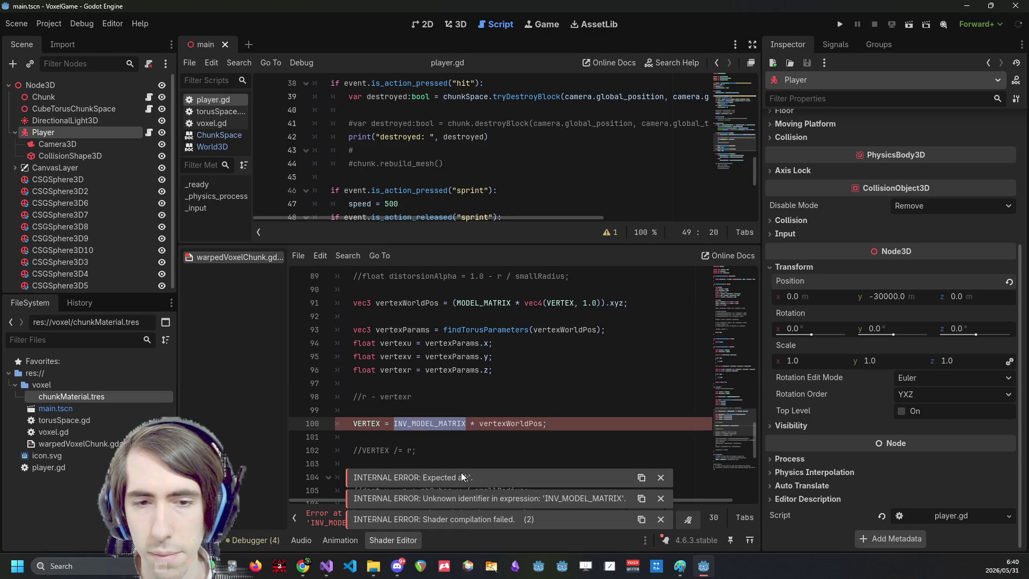
{"action": "left_click", "coordinate": [440, 422]}
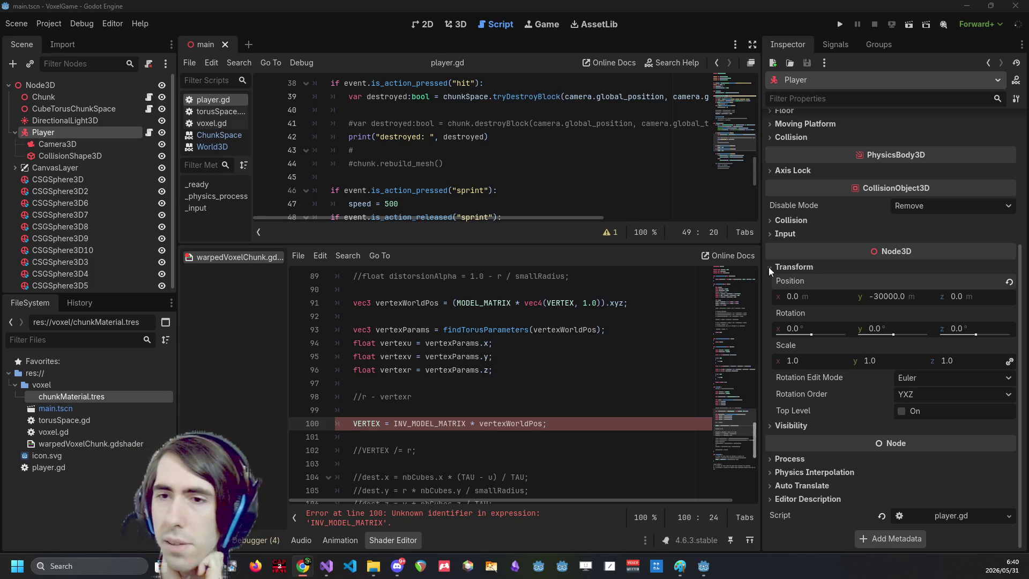
{"action": "mouse_move", "coordinate": [740, 426]}
{"action": "left_mouse_down"}
{"action": "mouse_move", "coordinate": [747, 253]}
{"action": "mouse_move", "coordinate": [754, 358]}
{"action": "left_mouse_up"}
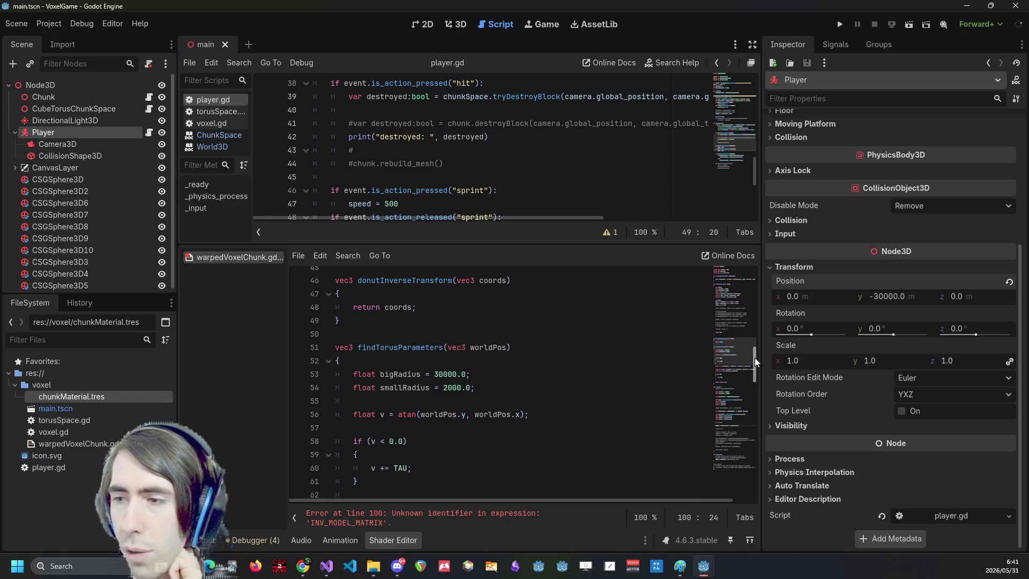
{"action": "key", "text": "alt+Tab"}
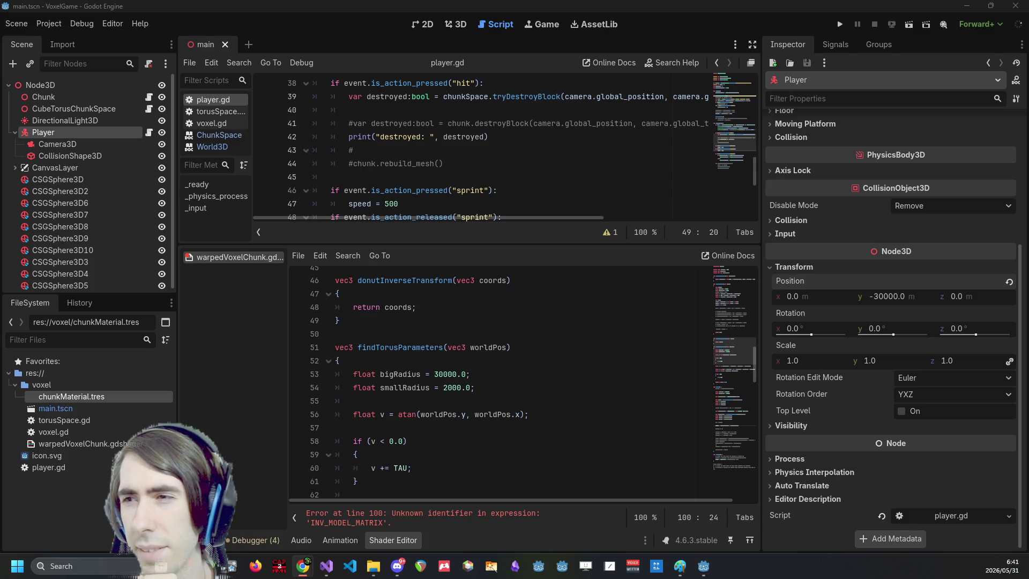
{"action": "scroll", "coordinate": [592, 368], "scroll_direction": "down", "scroll_amount": 2}
{"action": "left_click", "coordinate": [538, 379]}
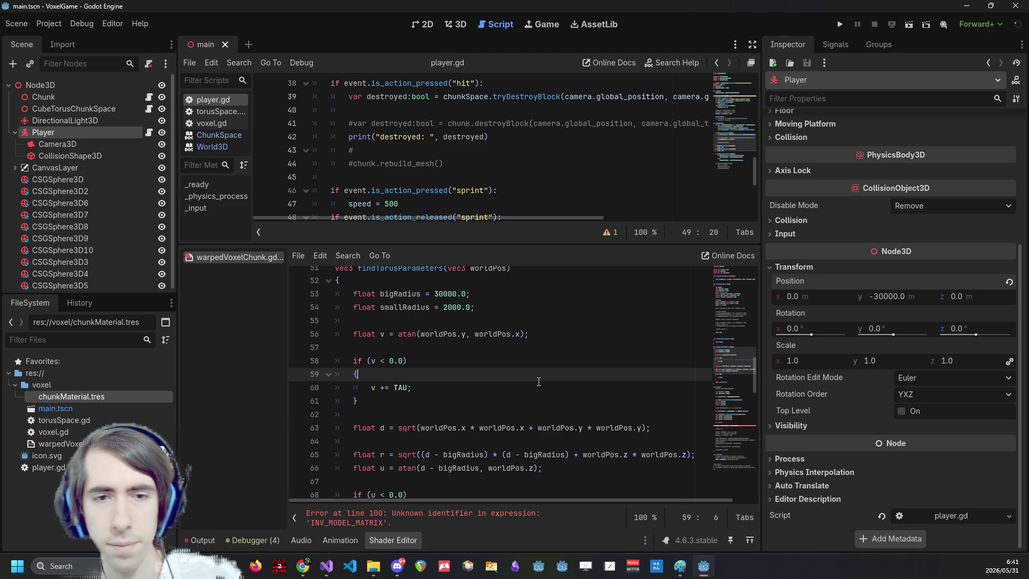
{"action": "scroll", "coordinate": [538, 382], "scroll_direction": "down", "scroll_amount": 10}
{"action": "left_click", "coordinate": [498, 489]}
{"action": "type", "text": "r"}
{"action": "scroll", "coordinate": [499, 399], "scroll_direction": "down", "scroll_amount": 3}
{"action": "scroll", "coordinate": [499, 399], "scroll_direction": "up", "scroll_amount": 1}
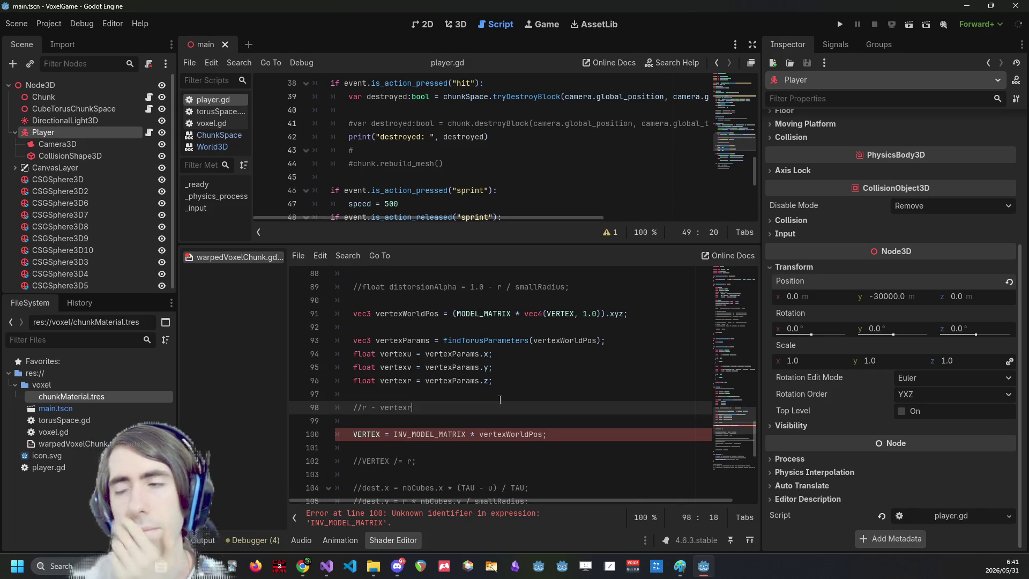
{"action": "key", "text": "alt+Tab"}
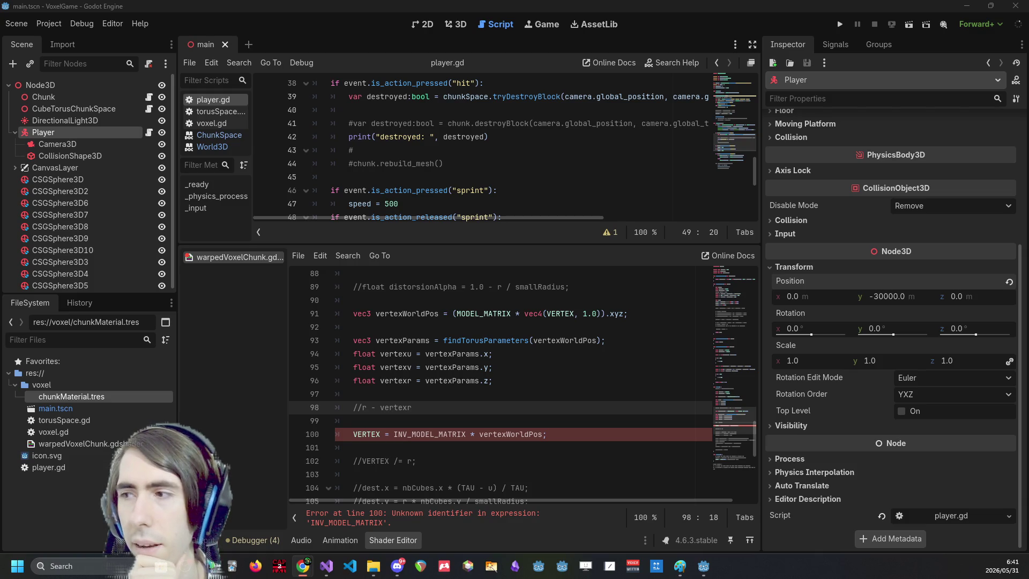
Replace INV_MODEL_MATRIX with inverse(MODEL_MATRIX) on line 100 and save.
{"action": "left_click", "coordinate": [411, 434]}
{"action": "key", "text": "BackSpace"}
{"action": "key", "text": "BackSpace"}
{"action": "key", "text": "BackSpace"}
{"action": "type", "text": "inverse("}
{"action": "key", "text": "ctrl+Right"}
{"action": "key", "text": "Escape"}
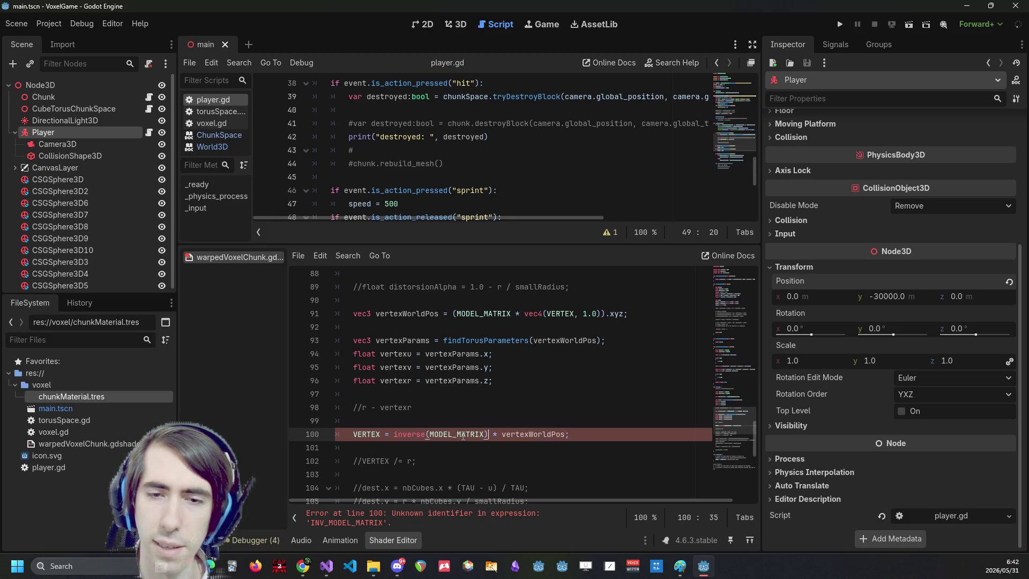
{"action": "type", "text": ")"}
{"action": "key", "text": "ctrl+s"}
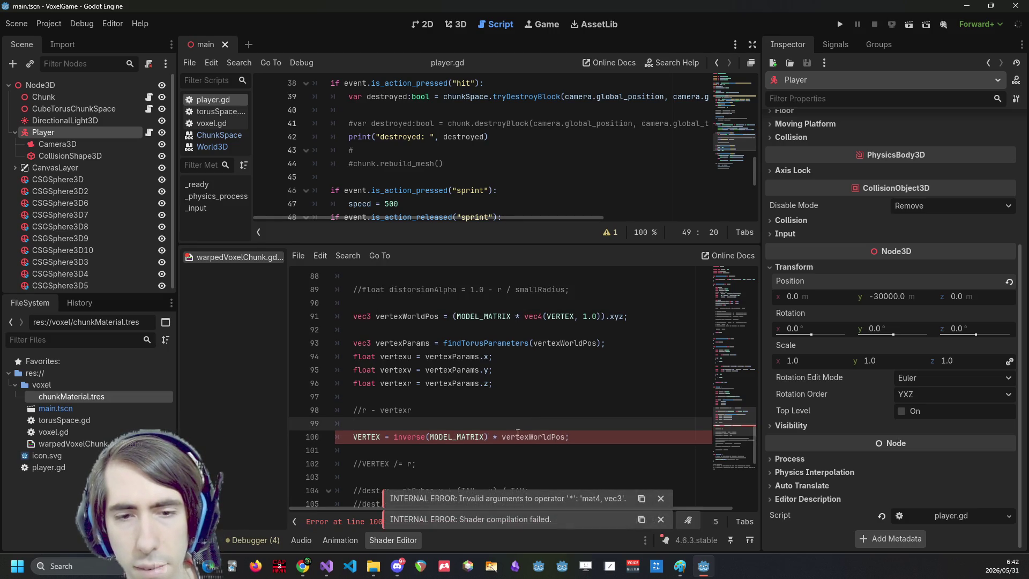
Type 'verc4' before vertexWorldPos, then switch to the browser.
{"action": "left_click", "coordinate": [502, 436]}
{"action": "type", "text": "vert"}
{"action": "key", "text": "BackSpace"}
{"action": "type", "text": "c4ver"}
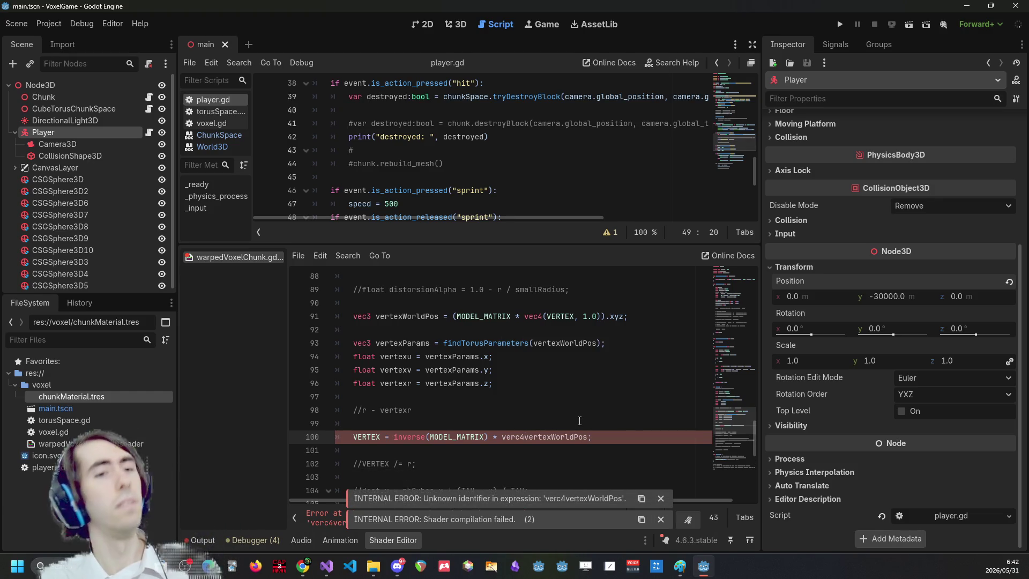
{"action": "left_click", "coordinate": [195, 567]}
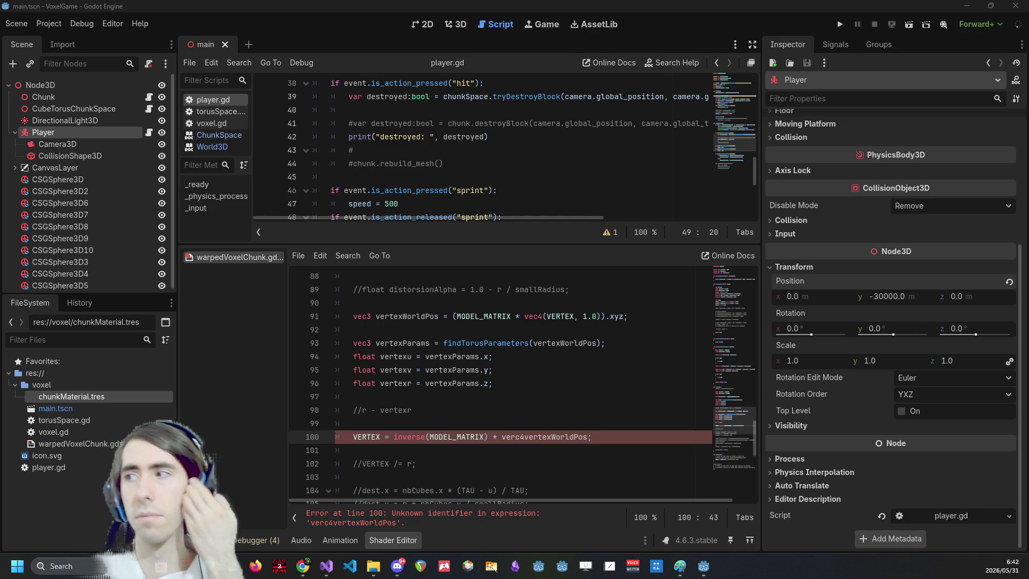
{"action": "key", "text": "alt+Tab"}
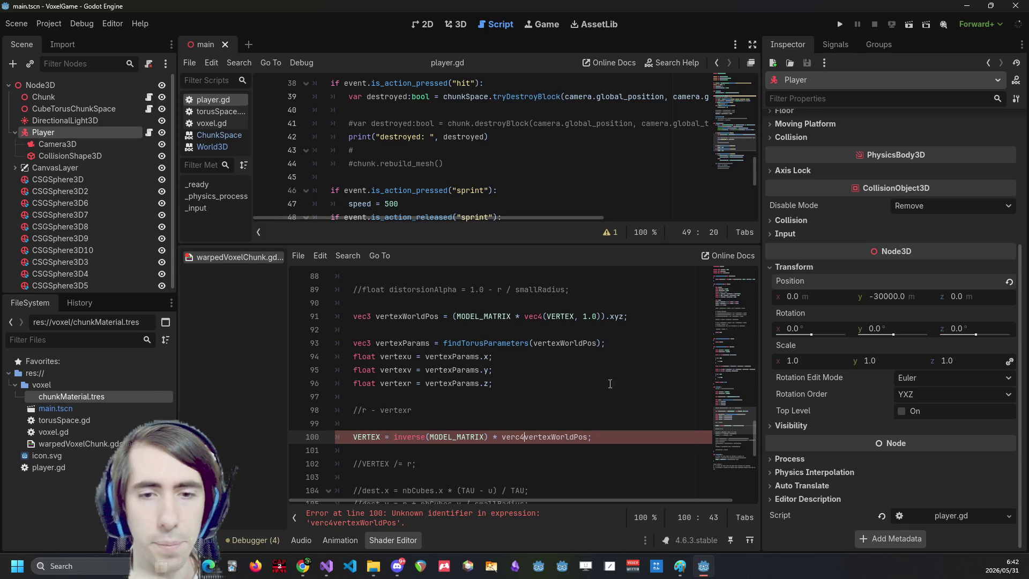
{"action": "key", "text": "alt+Tab"}
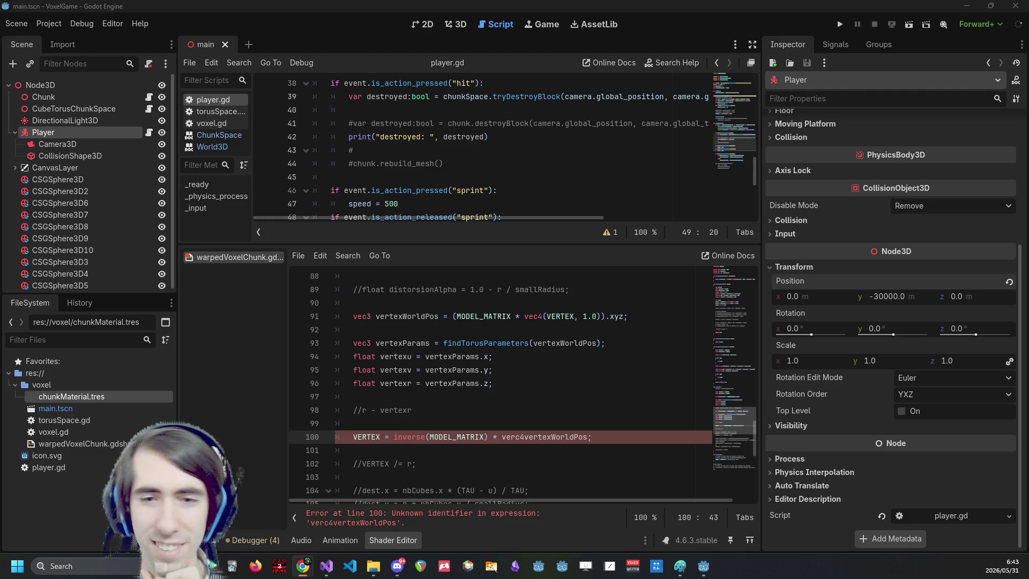
Remove the stray verc4 and wrap it as vec4(vertexWorldPos, 1.0) on line 100, then save.
{"action": "left_click", "coordinate": [439, 516]}
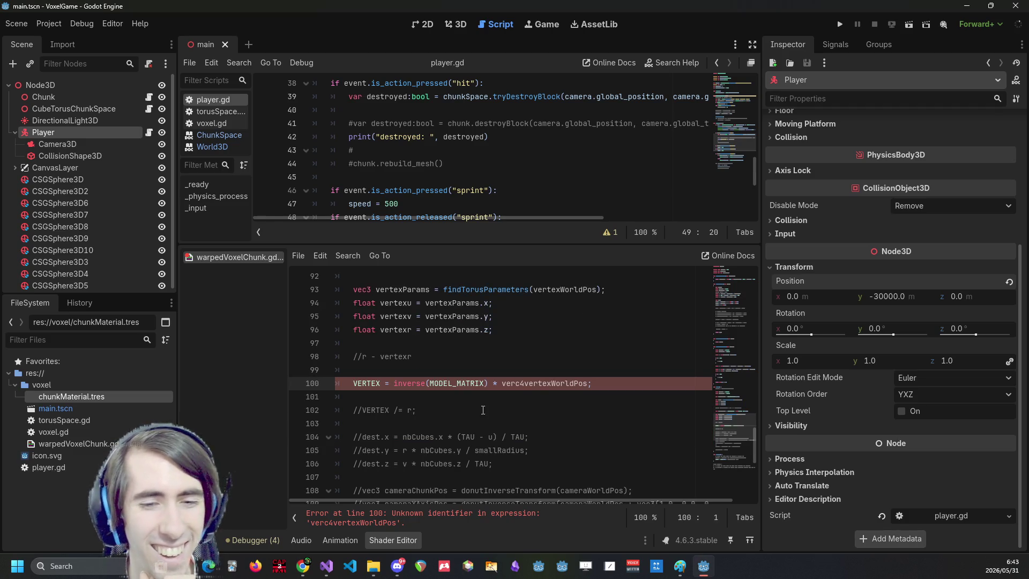
{"action": "left_click", "coordinate": [525, 383]}
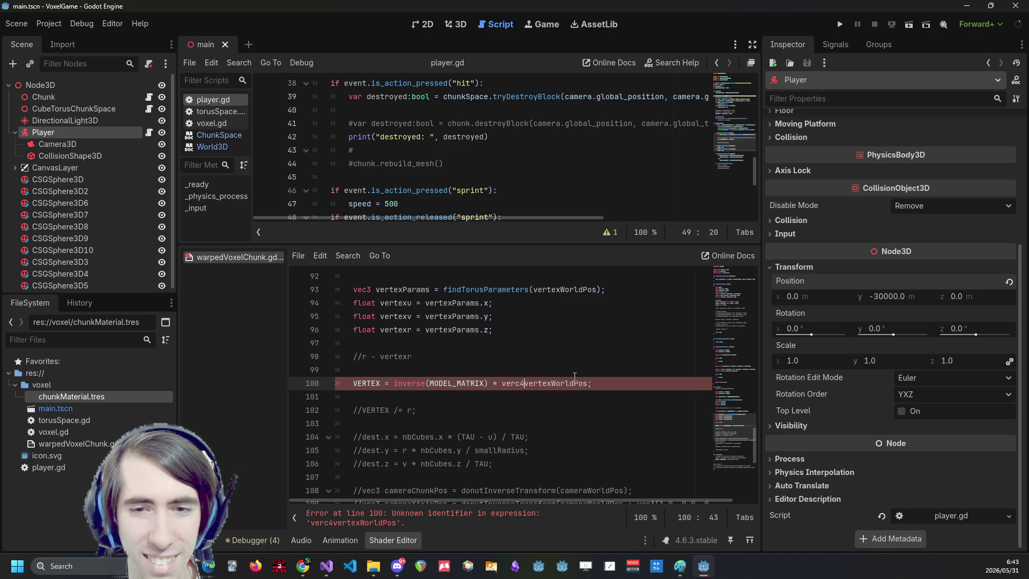
{"action": "key", "text": "BackSpace"}
{"action": "key", "text": "BackSpace"}
{"action": "key", "text": "BackSpace"}
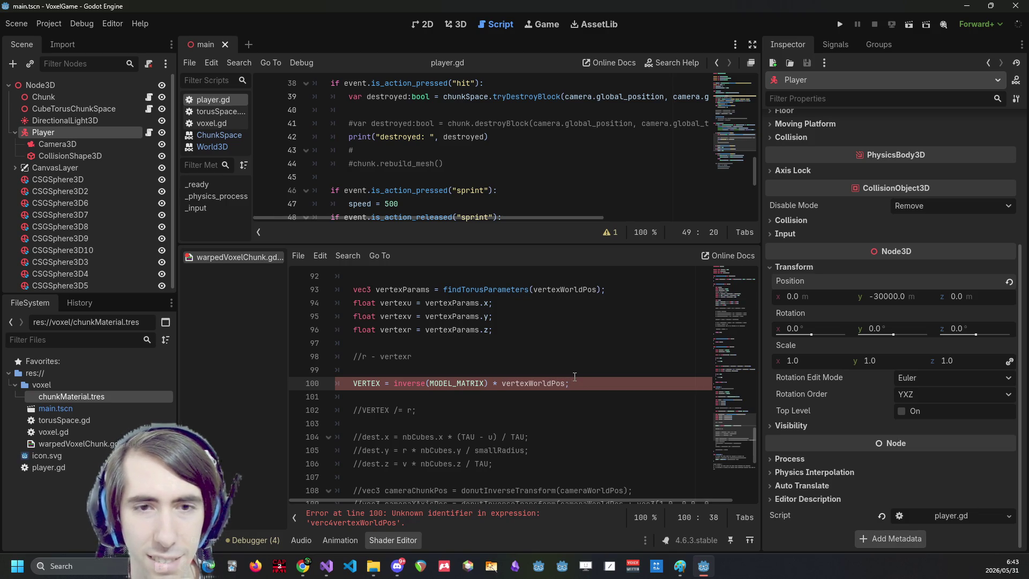
{"action": "scroll", "coordinate": [575, 376], "scroll_direction": "up", "scroll_amount": 2}
{"action": "left_click", "coordinate": [406, 342]}
{"action": "double_click", "coordinate": [407, 343]}
{"action": "scroll", "coordinate": [631, 439], "scroll_direction": "down", "scroll_amount": 1}
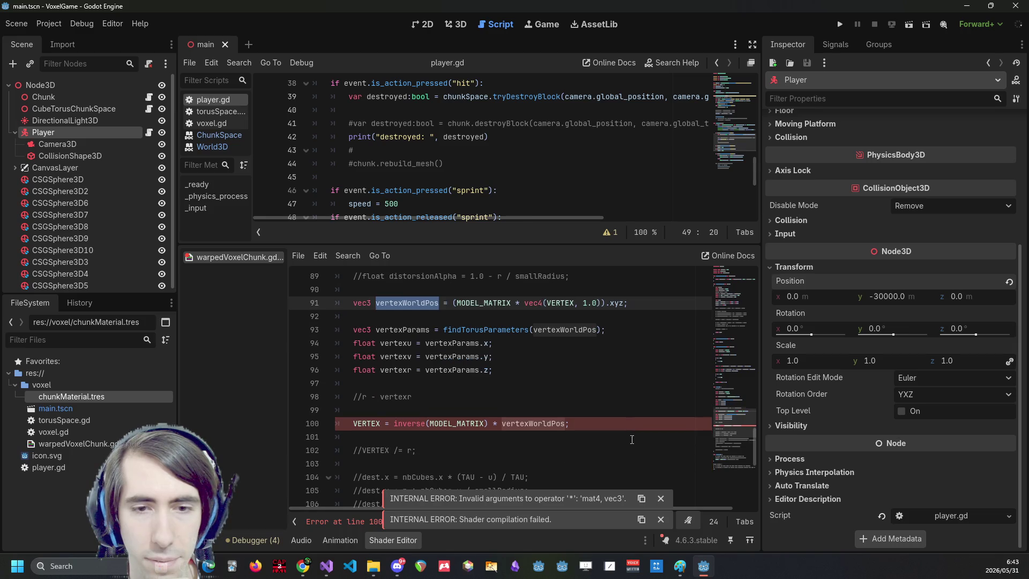
{"action": "left_click", "coordinate": [501, 424]}
{"action": "type", "text": "vec4("}
{"action": "key", "text": "ctrl+Right"}
{"action": "type", "text": ","}
{"action": "type", "text": " 1.0)"}
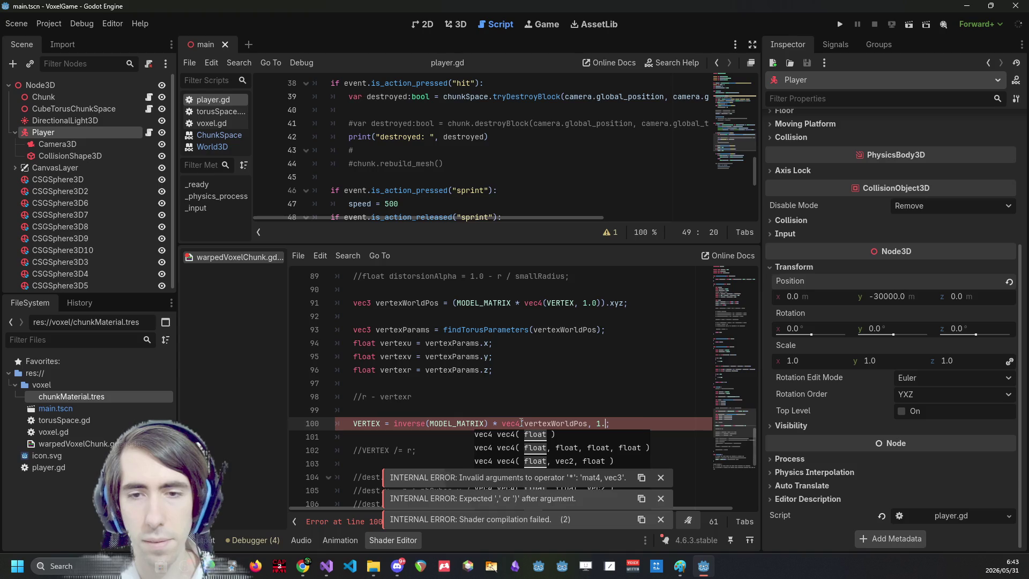
{"action": "key", "text": "ctrl+s"}
Parenthesize the matrix product and append .xyz on line 100.
{"action": "scroll", "coordinate": [521, 424], "scroll_direction": "down", "scroll_amount": 1}
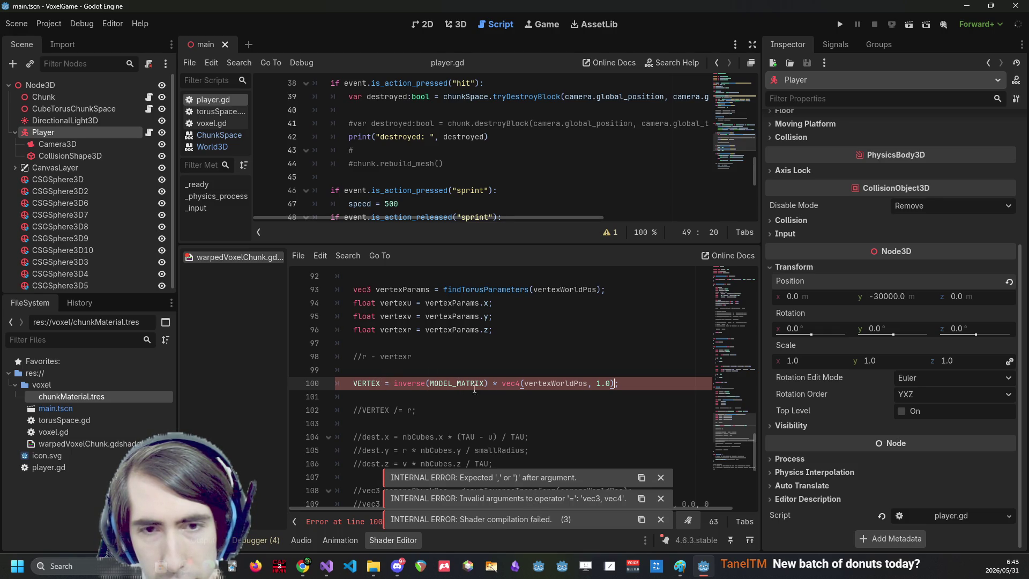
{"action": "type", "text": ").xyz"}
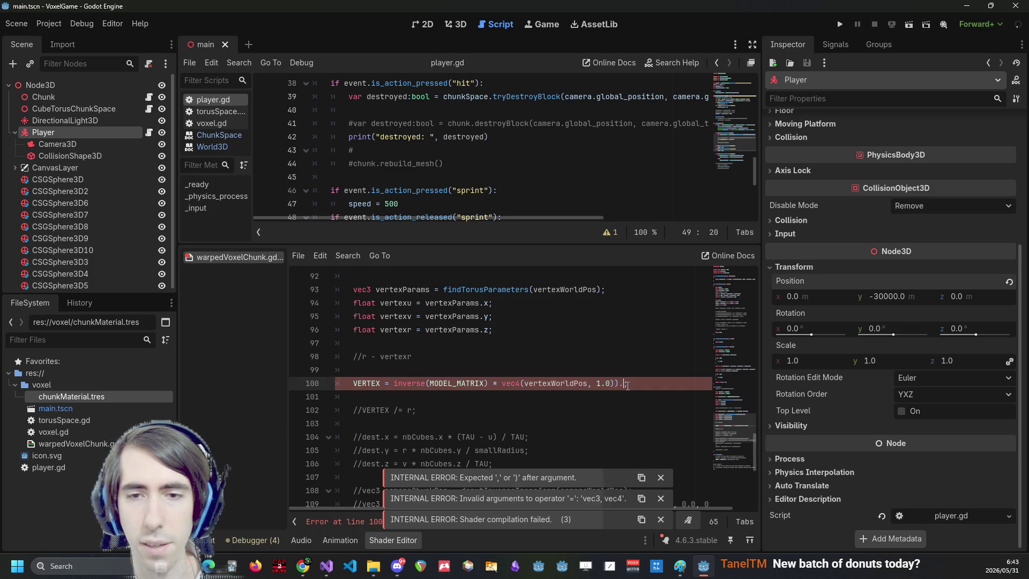
{"action": "key", "text": "Home"}
{"action": "key", "text": "ctrl+Right"}
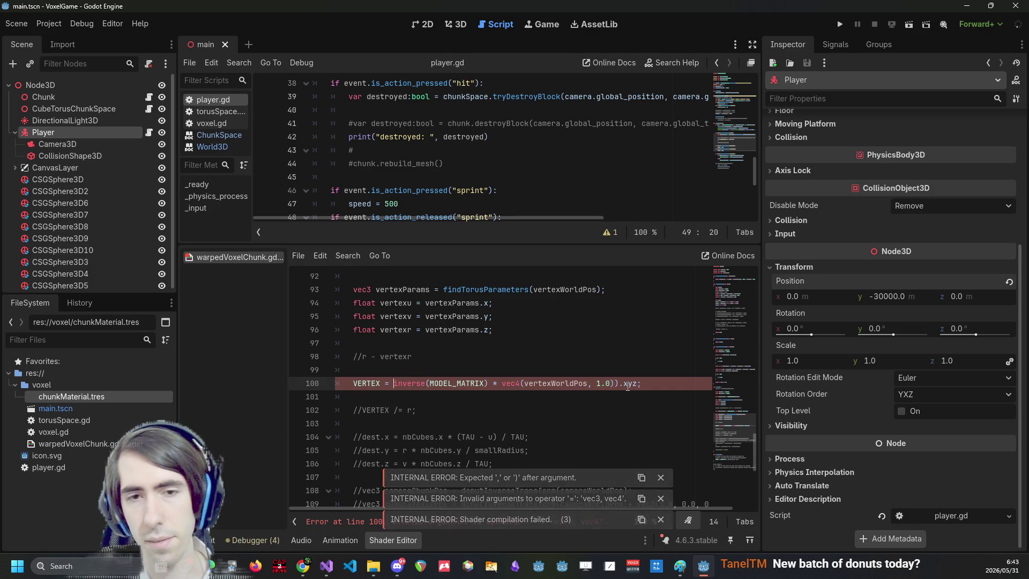
{"action": "key", "text": "Right"}
{"action": "key", "text": "Right"}
{"action": "key", "text": "Right"}
{"action": "type", "text": "("}
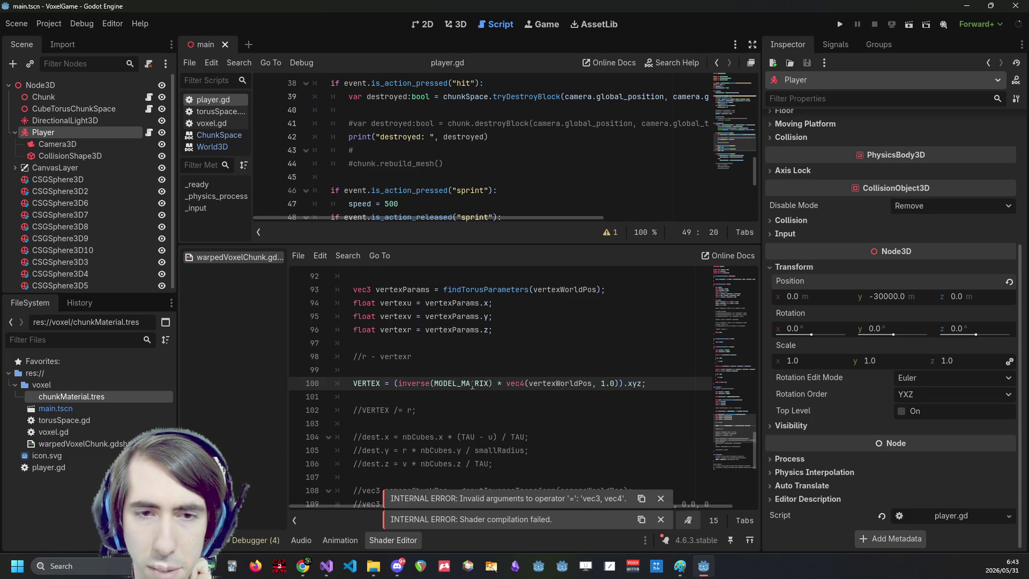
Dismiss the shader error messages and launch the game.
{"action": "left_click", "coordinate": [522, 405]}
{"action": "left_click", "coordinate": [660, 499]}
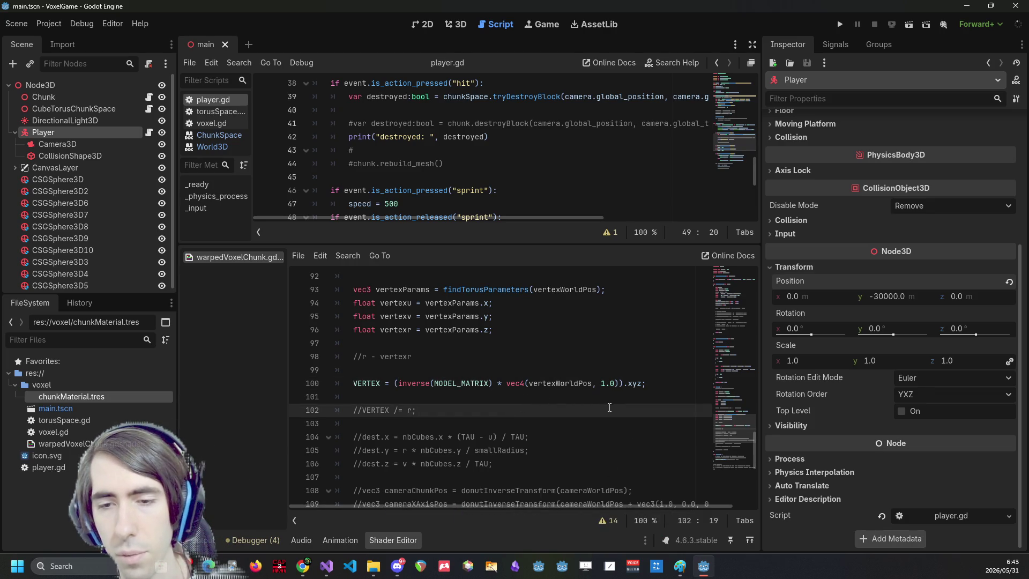
{"action": "left_click", "coordinate": [840, 24]}
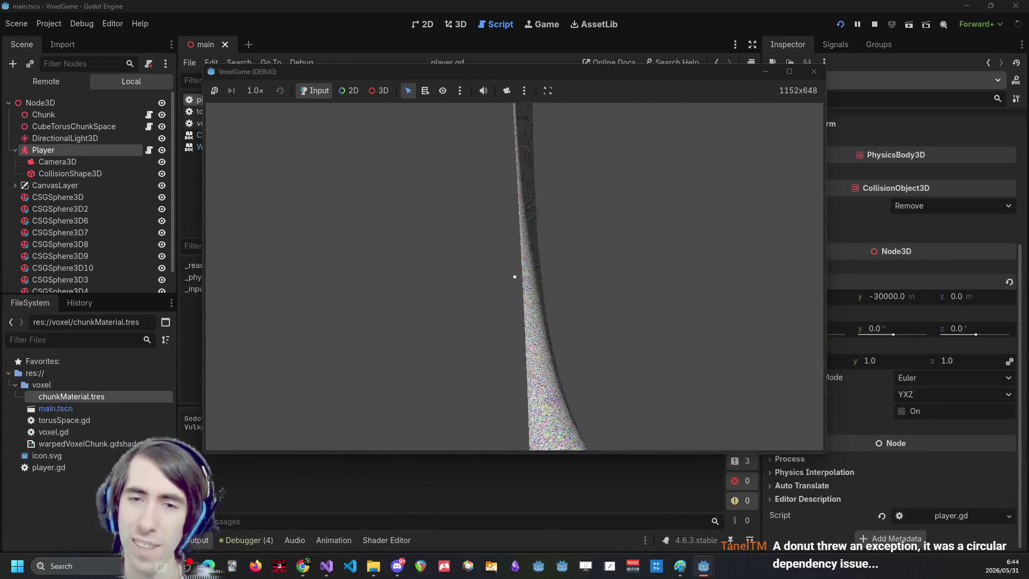
Break nine blocks at the crosshair to dig a pit into the voxel surface.
{"action": "left_click", "coordinate": [513, 276]}
{"action": "left_click", "coordinate": [514, 277]}
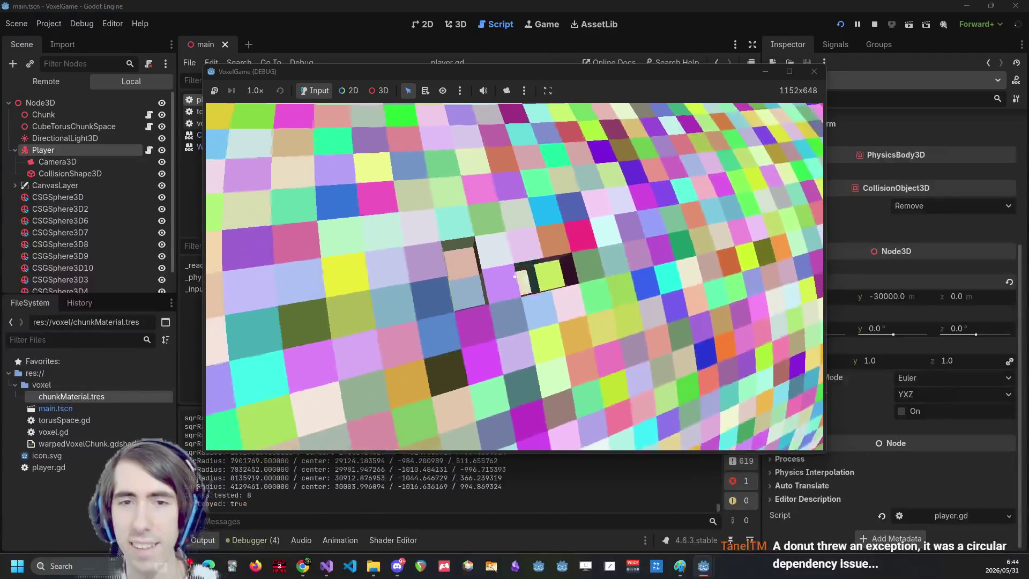
{"action": "left_click", "coordinate": [513, 277]}
{"action": "left_click", "coordinate": [514, 276]}
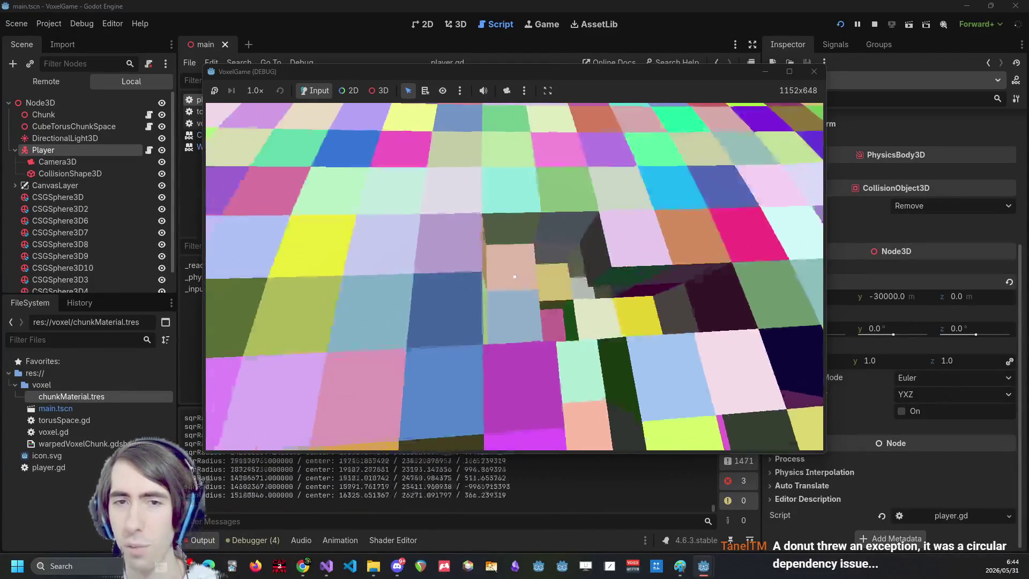
{"action": "left_click", "coordinate": [514, 277]}
{"action": "left_click", "coordinate": [514, 277]}
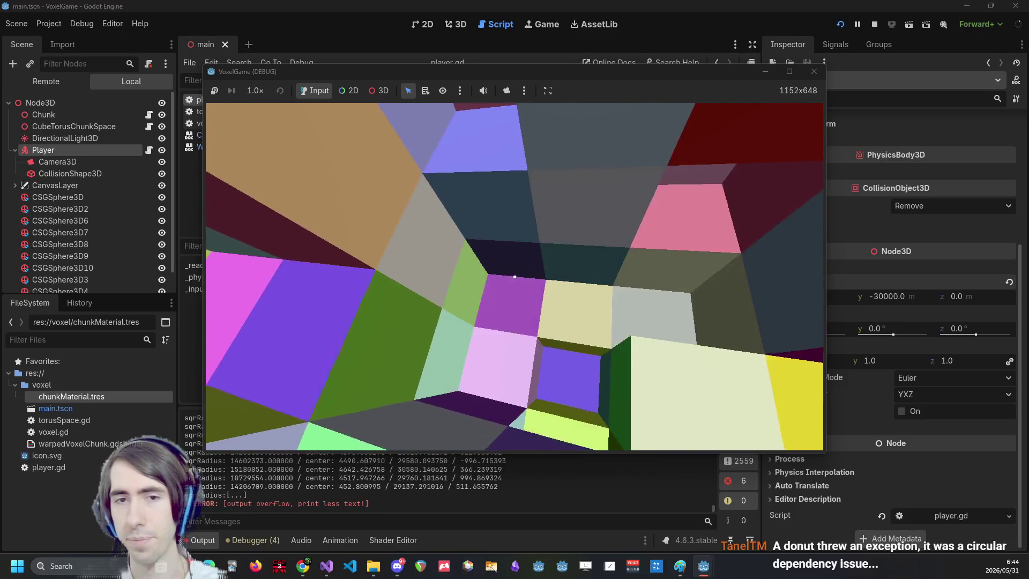
{"action": "left_click", "coordinate": [514, 276]}
{"action": "left_click", "coordinate": [514, 276]}
{"action": "left_click", "coordinate": [515, 276]}
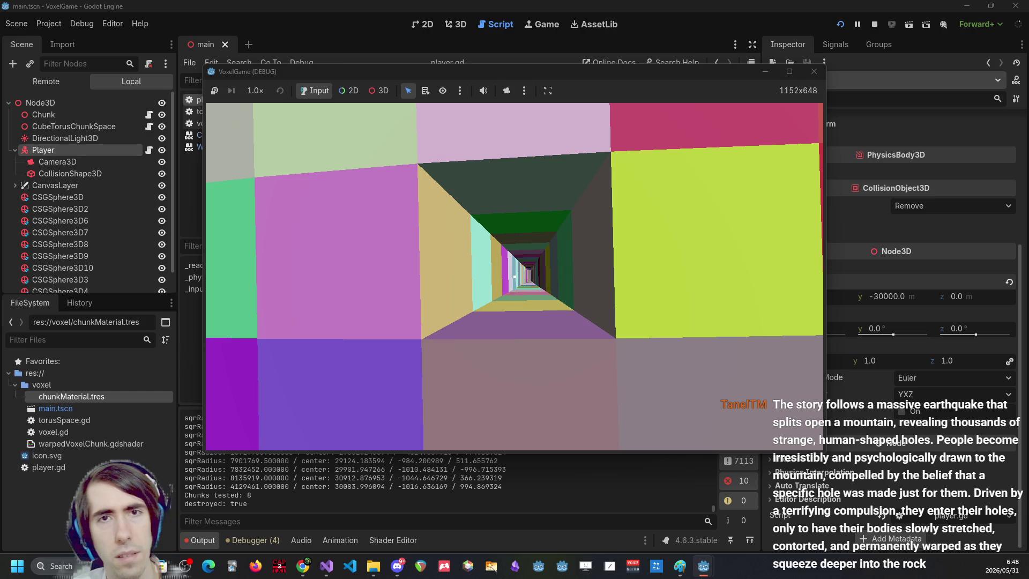
Return to the shader code and highlight the uses of VERTEX and vertexWorldPos.
{"action": "key", "text": "alt+Tab"}
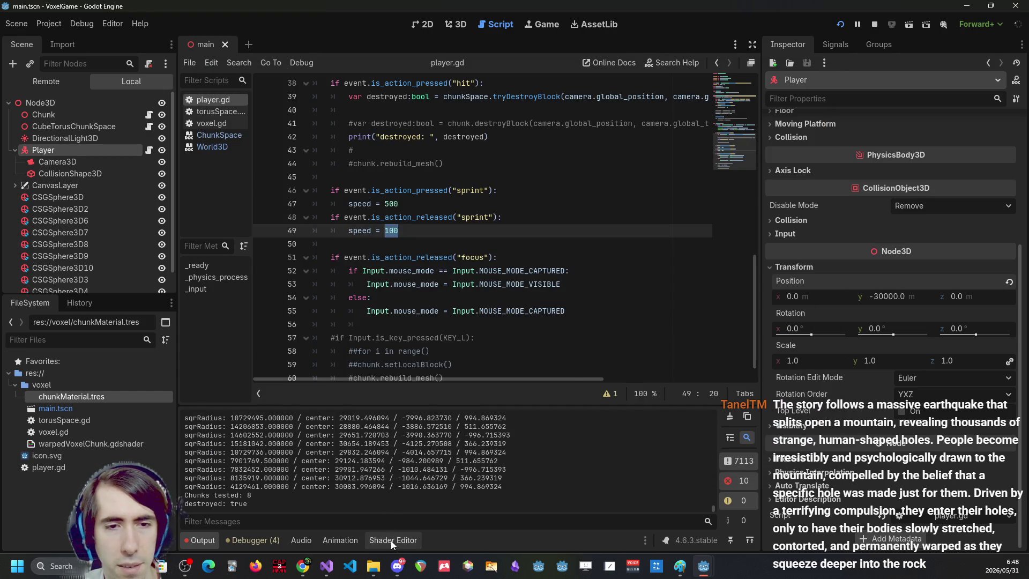
{"action": "left_click", "coordinate": [391, 540]}
{"action": "left_click", "coordinate": [464, 397]}
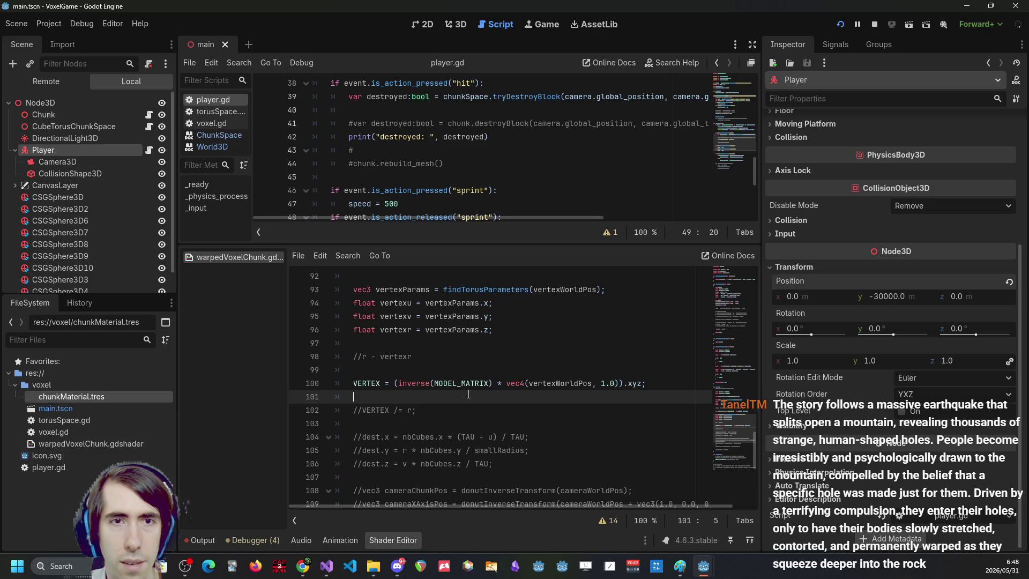
{"action": "double_click", "coordinate": [373, 389]}
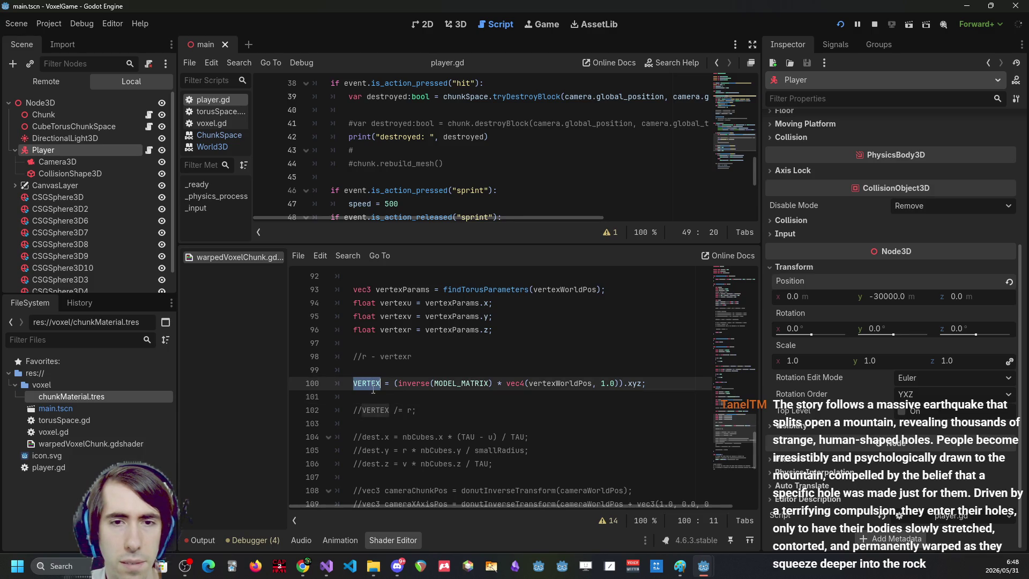
{"action": "double_click", "coordinate": [550, 380]}
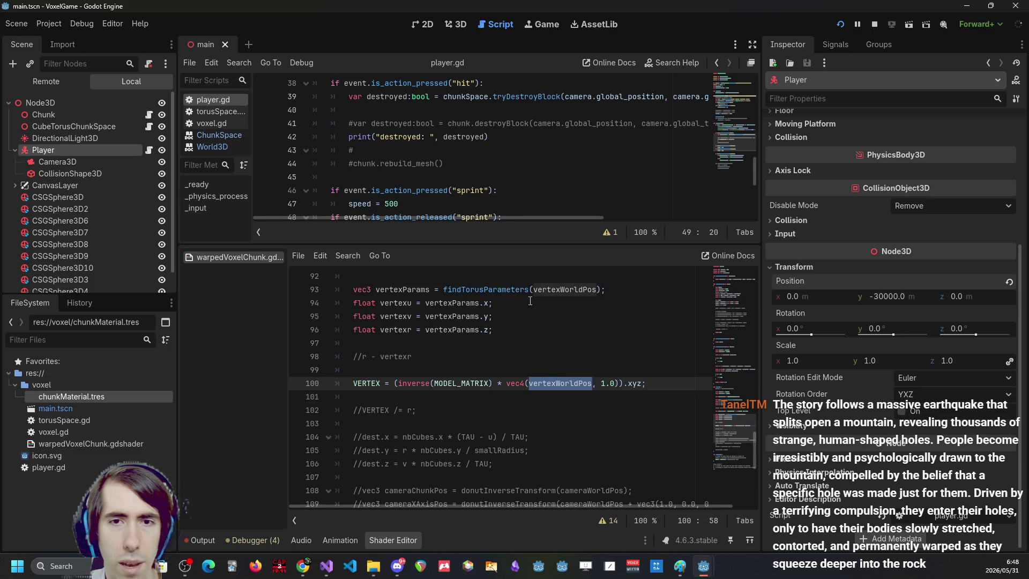
{"action": "scroll", "coordinate": [462, 310], "scroll_direction": "up", "scroll_amount": 3}
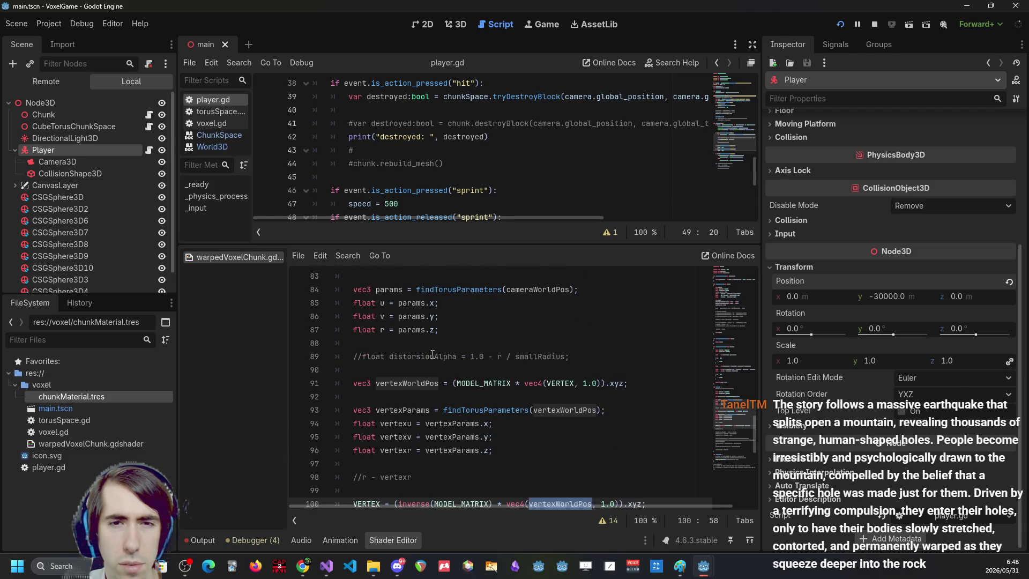
{"action": "triple_click", "coordinate": [402, 345]}
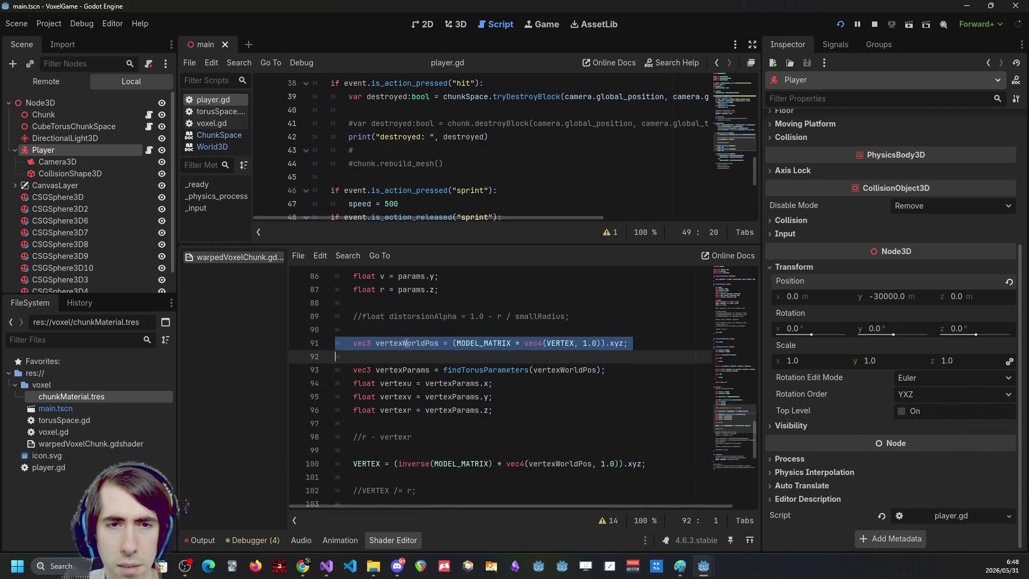
{"action": "double_click", "coordinate": [412, 345]}
{"action": "key", "text": "ctrl+c"}
Begin a 'vertexWorldPos.z +=' line and uncomment the distorsionAlpha definition on line 89.
{"action": "left_click", "coordinate": [495, 423]}
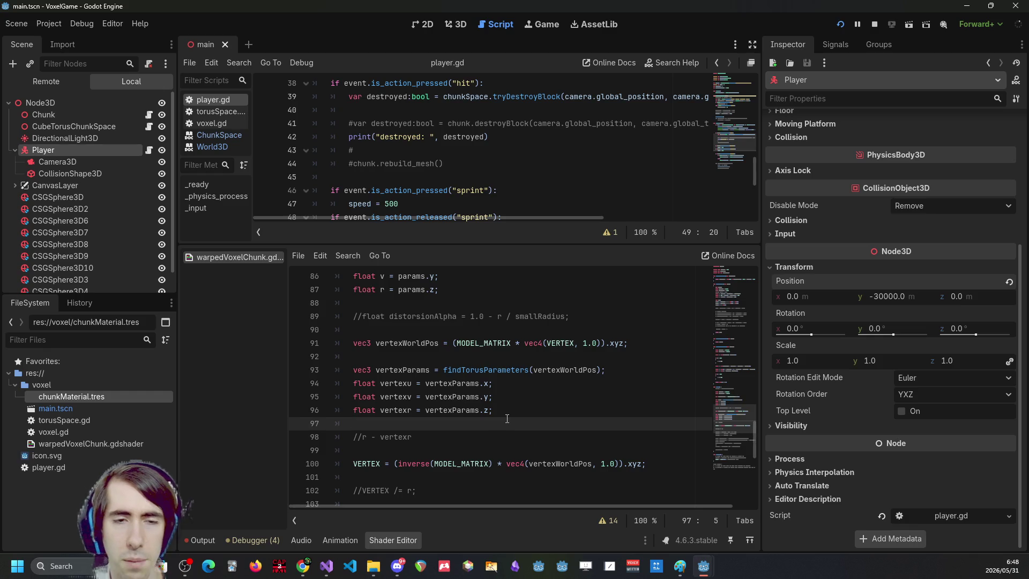
{"action": "key", "text": "Return"}
{"action": "key", "text": "ctrl+v"}
{"action": "type", "text": "."}
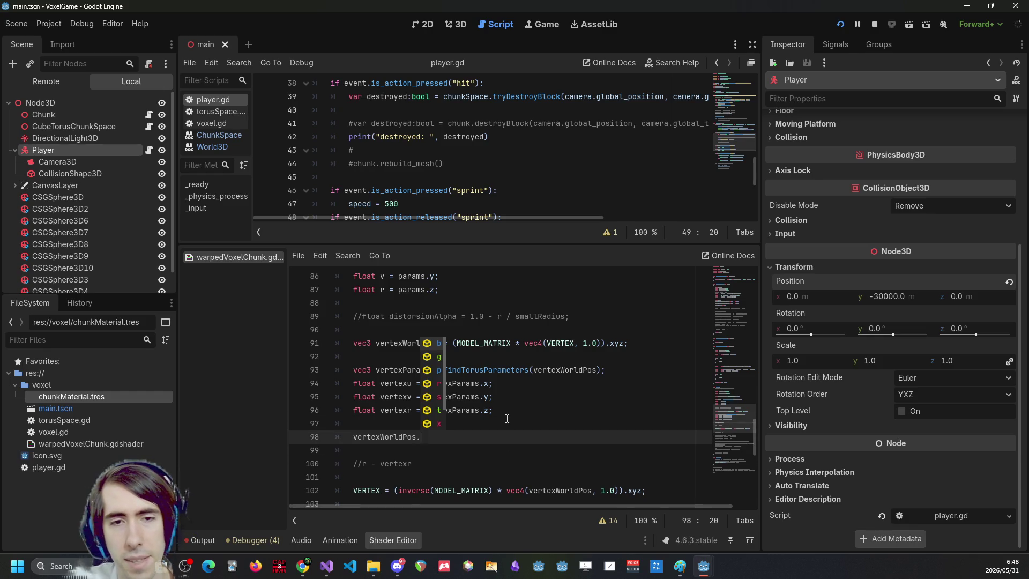
{"action": "type", "text": "z +="}
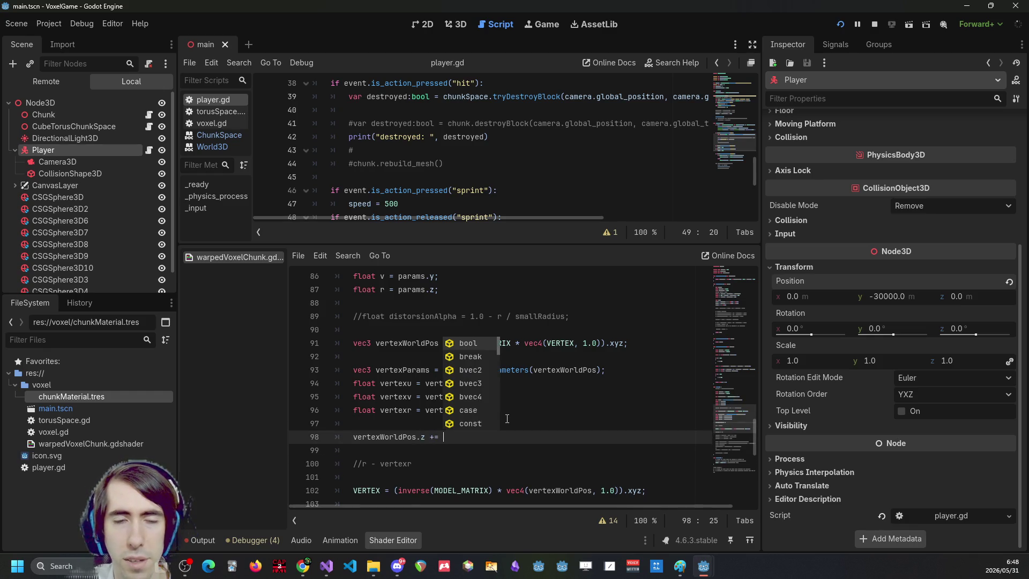
{"action": "left_click", "coordinate": [506, 317]}
{"action": "key", "text": "ctrl+k"}
{"action": "scroll", "coordinate": [509, 401], "scroll_direction": "up", "scroll_amount": 2}
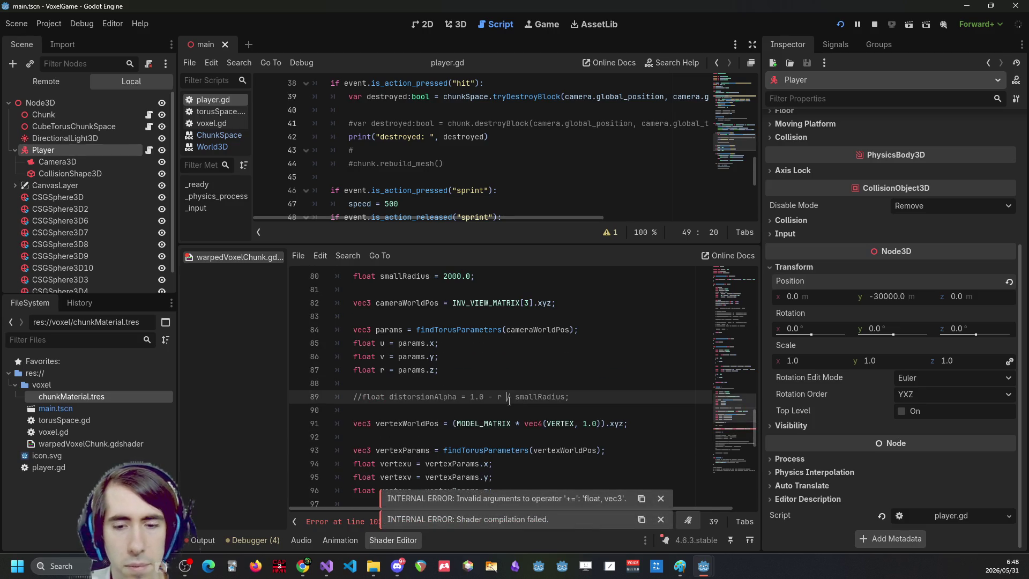
{"action": "scroll", "coordinate": [509, 400], "scroll_direction": "down", "scroll_amount": 1}
Complete line 98 as 'vertexWorldPos.z += distorsionAlpha;' and save the shader.
{"action": "double_click", "coordinate": [434, 357]}
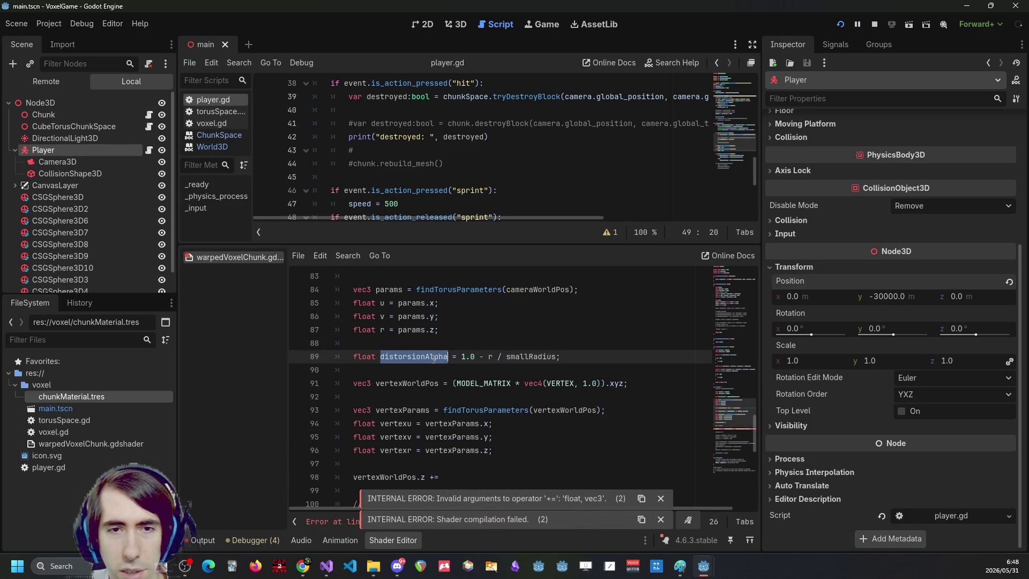
{"action": "key", "text": "ctrl+c"}
{"action": "left_click", "coordinate": [519, 477]}
{"action": "key", "text": "ctrl+v"}
{"action": "scroll", "coordinate": [523, 445], "scroll_direction": "down", "scroll_amount": 2}
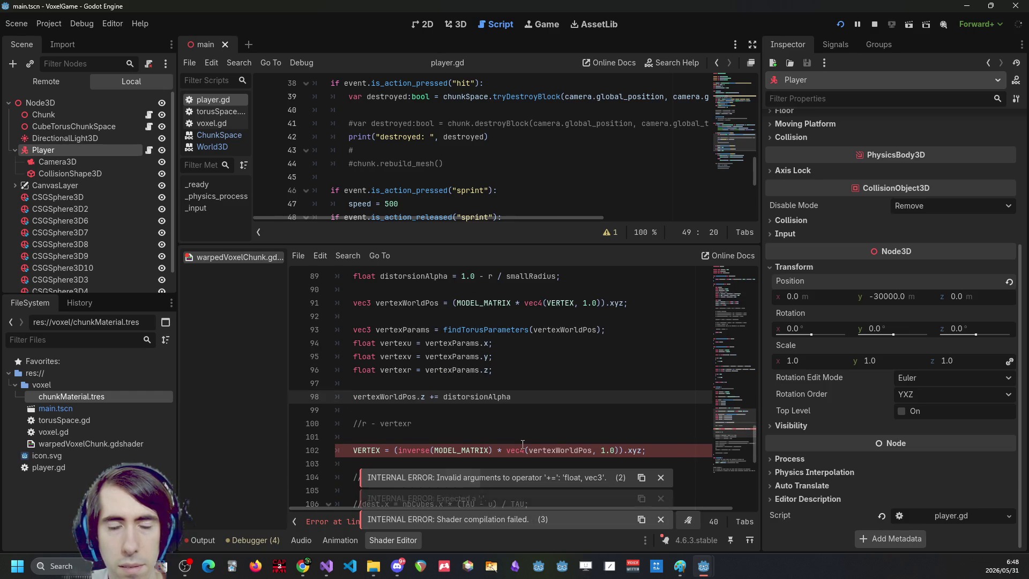
{"action": "type", "text": ";"}
{"action": "key", "text": "ctrl+s"}
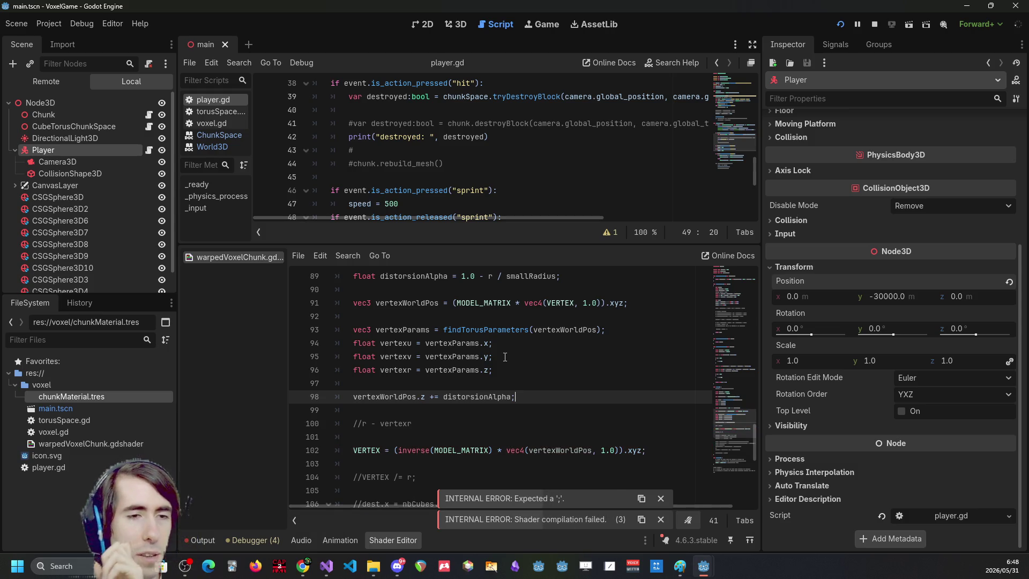
Stop the running game and relaunch it with the updated shader.
{"action": "scroll", "coordinate": [479, 385], "scroll_direction": "down", "scroll_amount": 1}
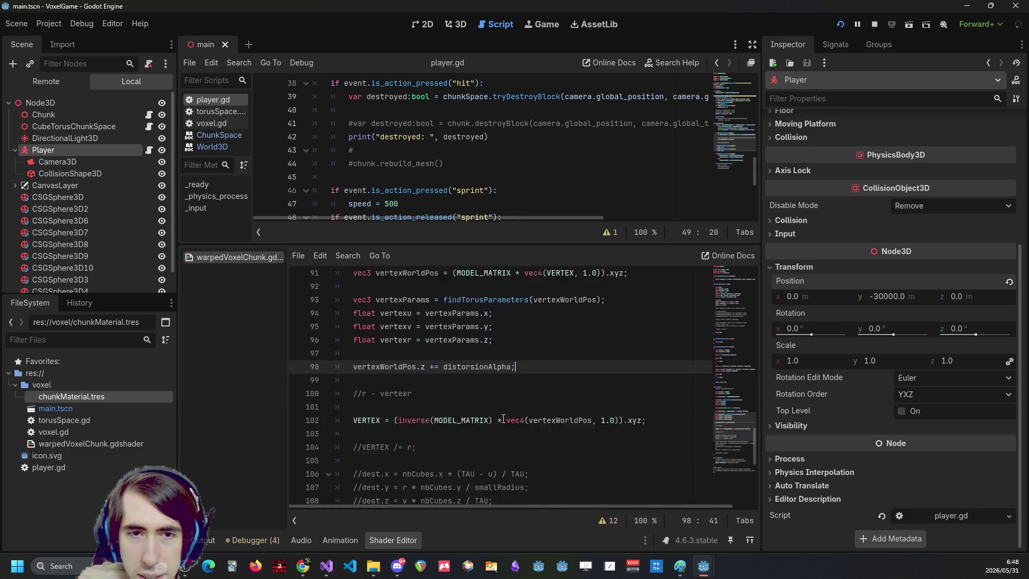
{"action": "left_click", "coordinate": [870, 26]}
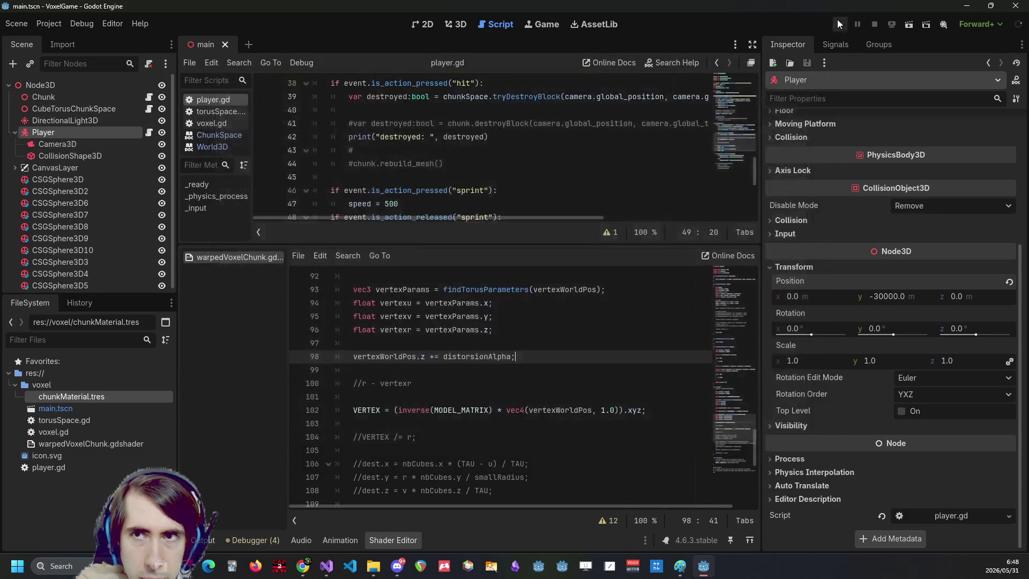
{"action": "left_click", "coordinate": [839, 23]}
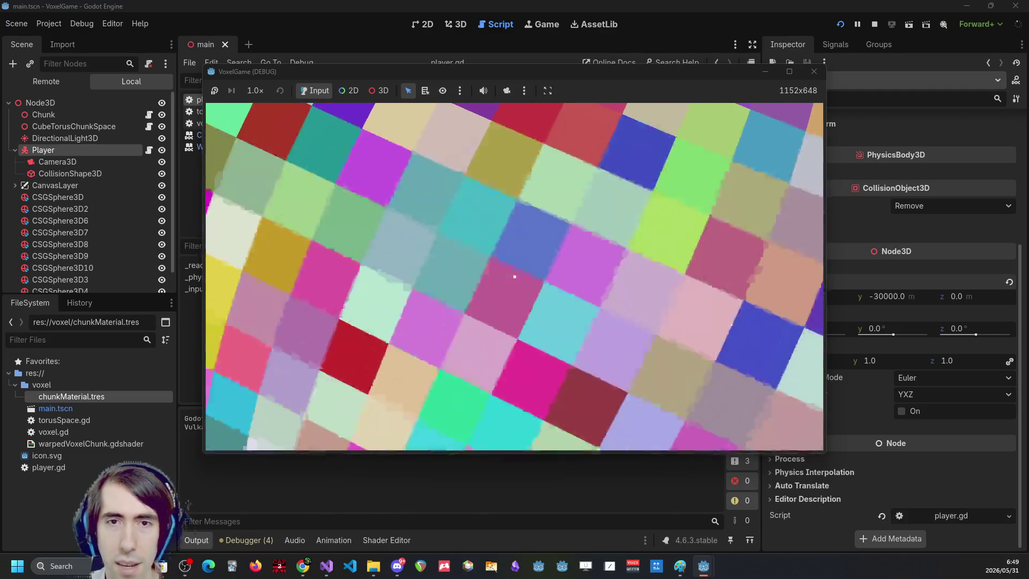
Dig four cubes into the voxel wall, then show the Remote live scene tree in the editor.
{"action": "left_click", "coordinate": [515, 277]}
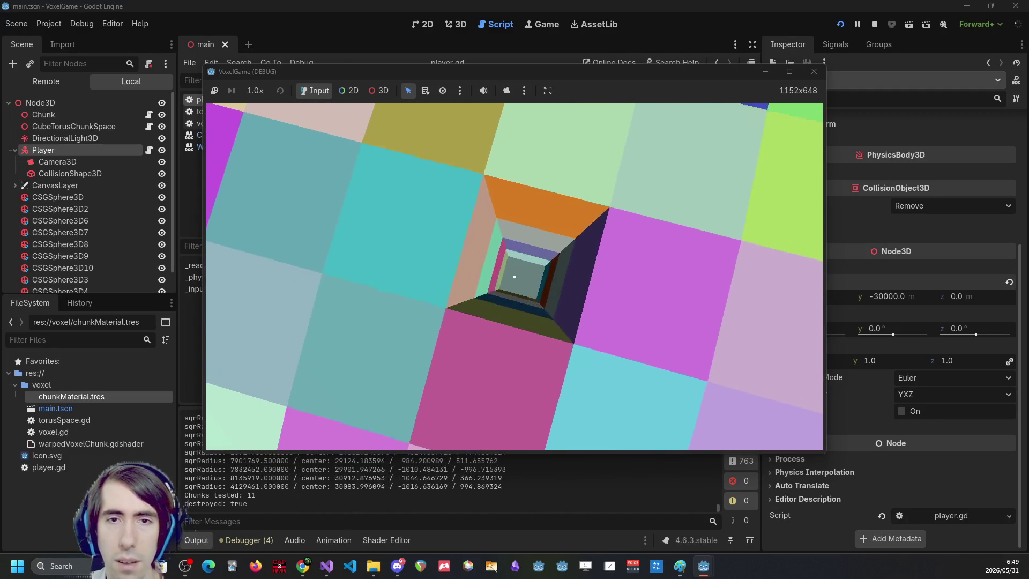
{"action": "left_click", "coordinate": [515, 277]}
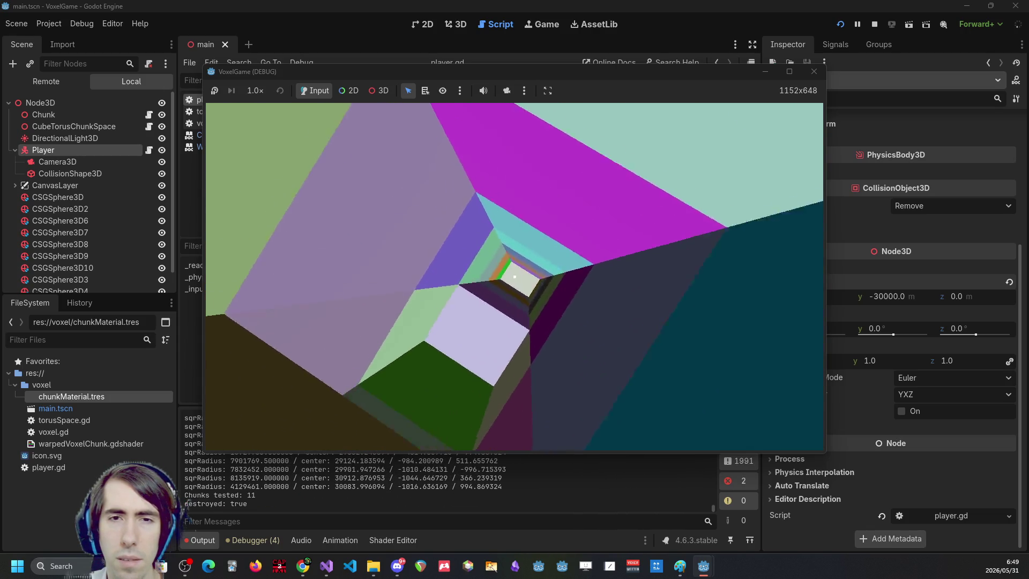
{"action": "left_click", "coordinate": [514, 277]}
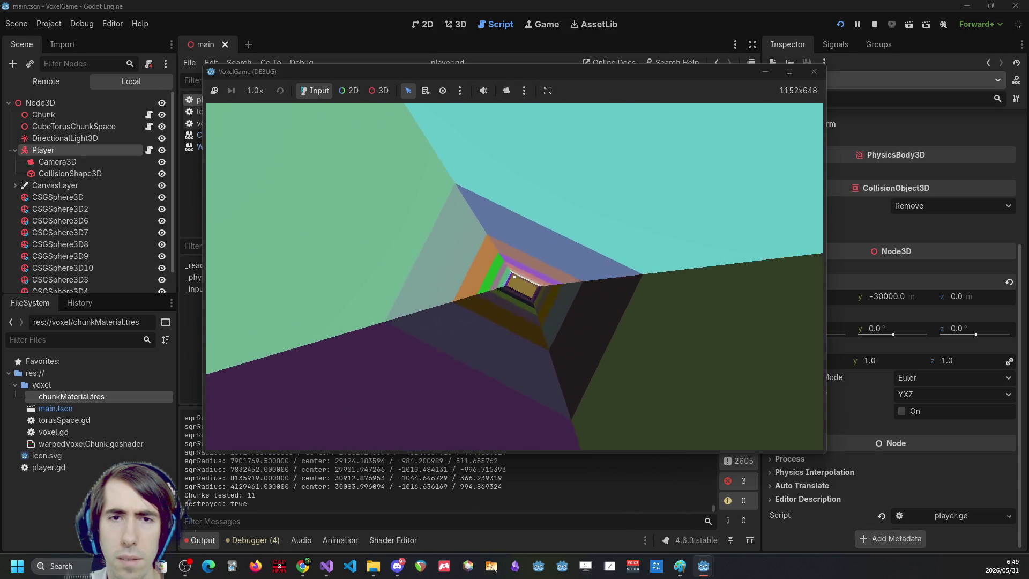
{"action": "left_click", "coordinate": [514, 276]}
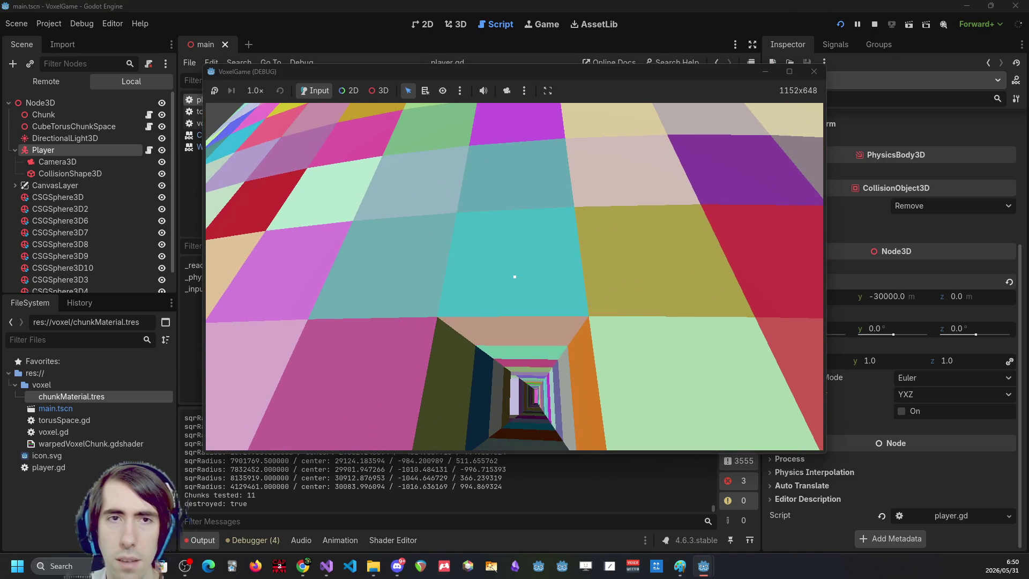
{"action": "key", "text": "alt+Tab"}
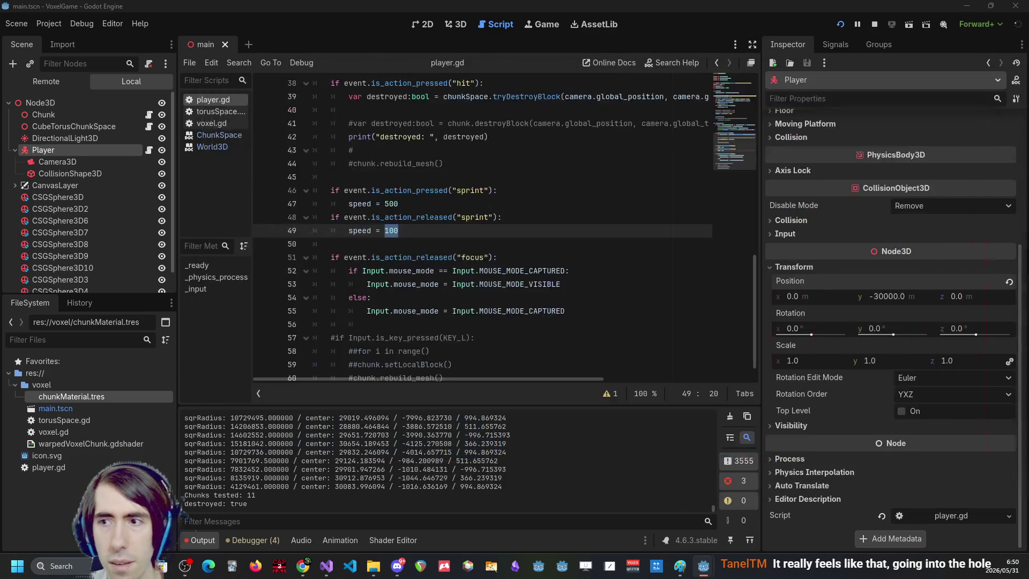
{"action": "left_click", "coordinate": [64, 138]}
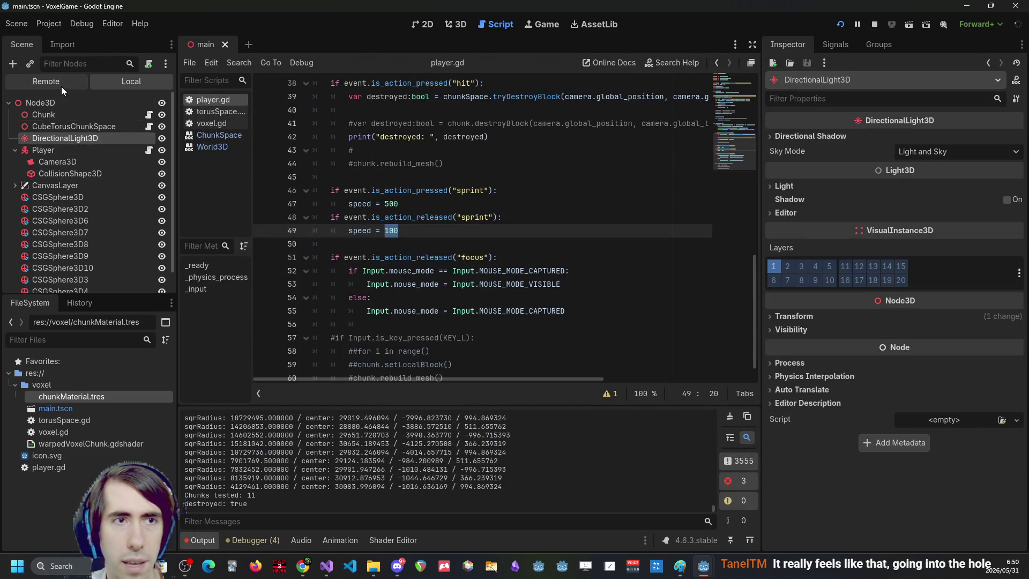
Inspect the running Player's live position (about -19.574, -27892.213, 173.329) and nudge its z value.
{"action": "left_click", "coordinate": [47, 80]}
{"action": "left_click", "coordinate": [15, 115]}
{"action": "left_click", "coordinate": [42, 161]}
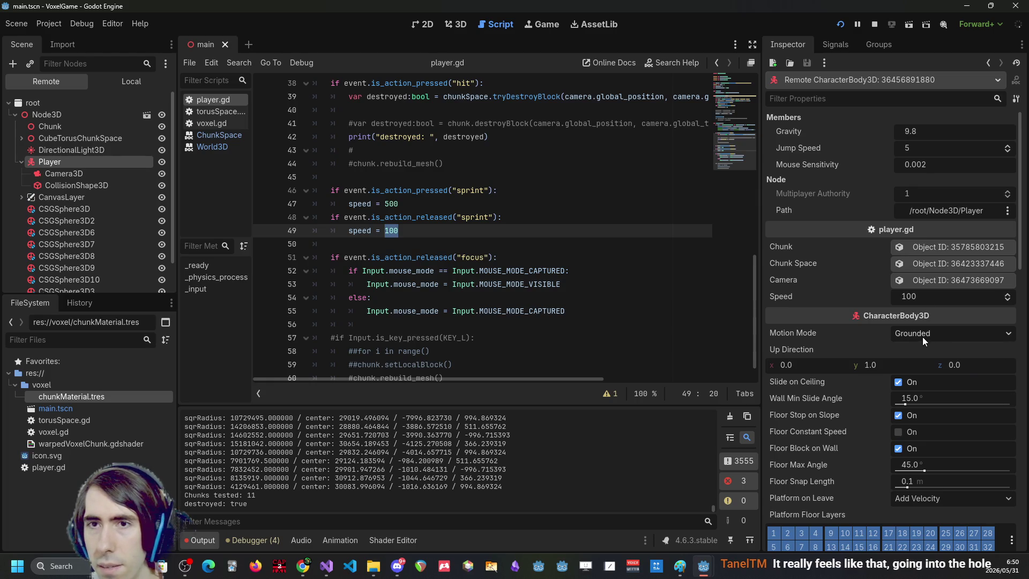
{"action": "scroll", "coordinate": [860, 399], "scroll_direction": "down", "scroll_amount": 7}
{"action": "scroll", "coordinate": [950, 440], "scroll_direction": "down", "scroll_amount": 4}
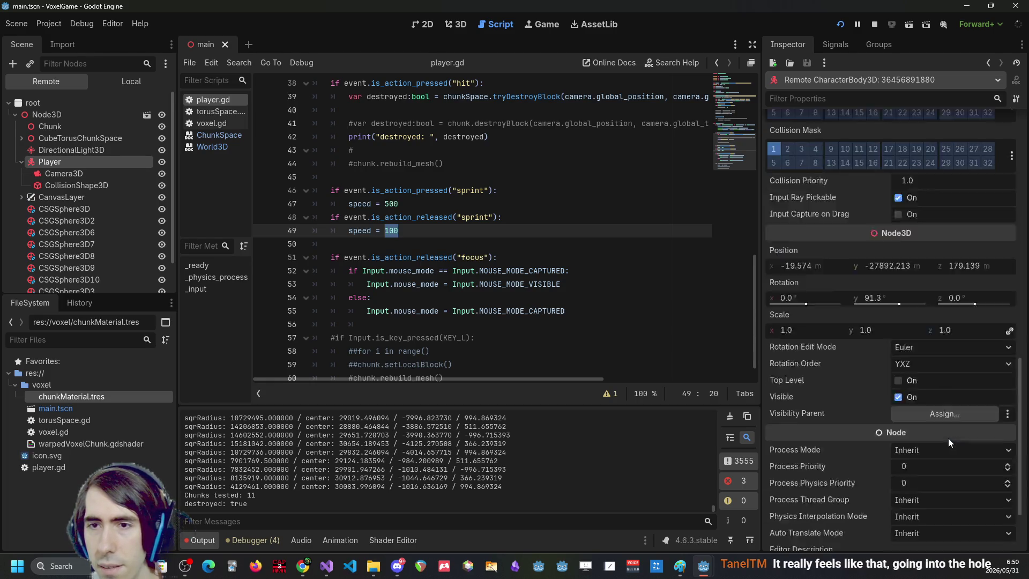
{"action": "left_click_drag", "start_coordinate": [969, 379], "coordinate": [970, 378]}
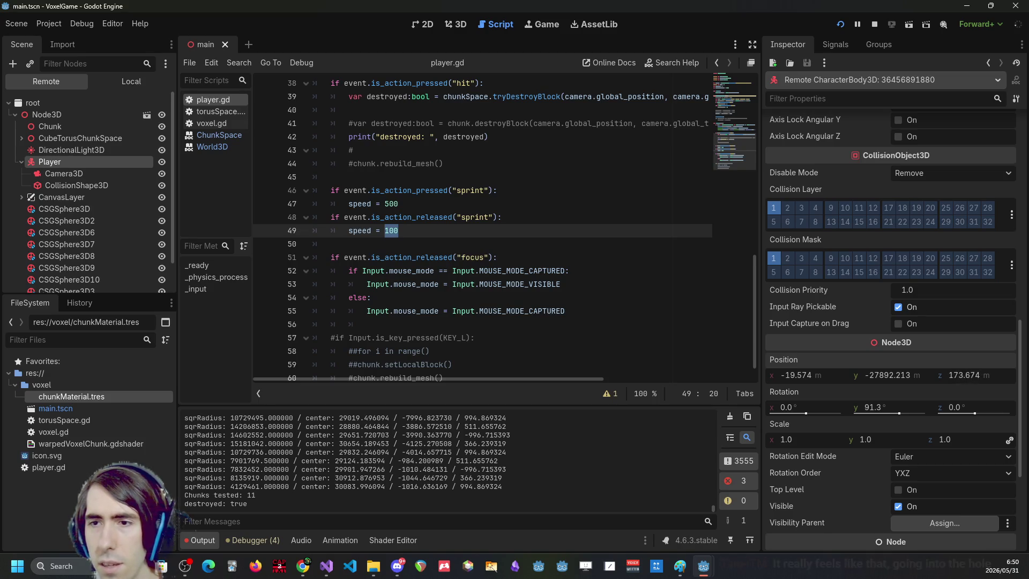
{"action": "left_click_drag", "start_coordinate": [543, 284], "coordinate": [573, 271]}
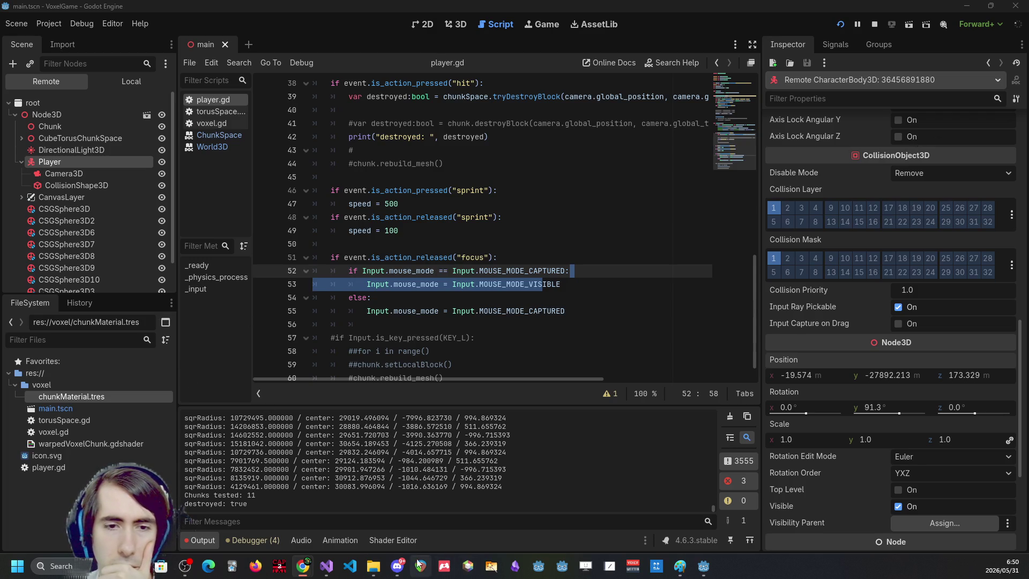
{"action": "left_click", "coordinate": [396, 539]}
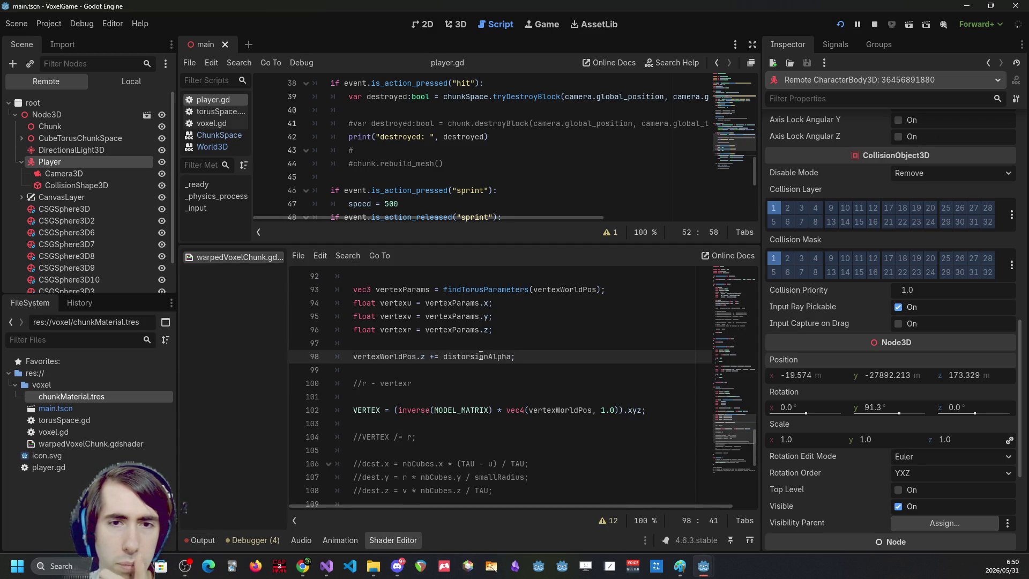
Change line 98 to 'vertexWorldPos.z *= (1.0 + distorsionAlpha);', save, and rerun the game.
{"action": "left_click", "coordinate": [436, 356]}
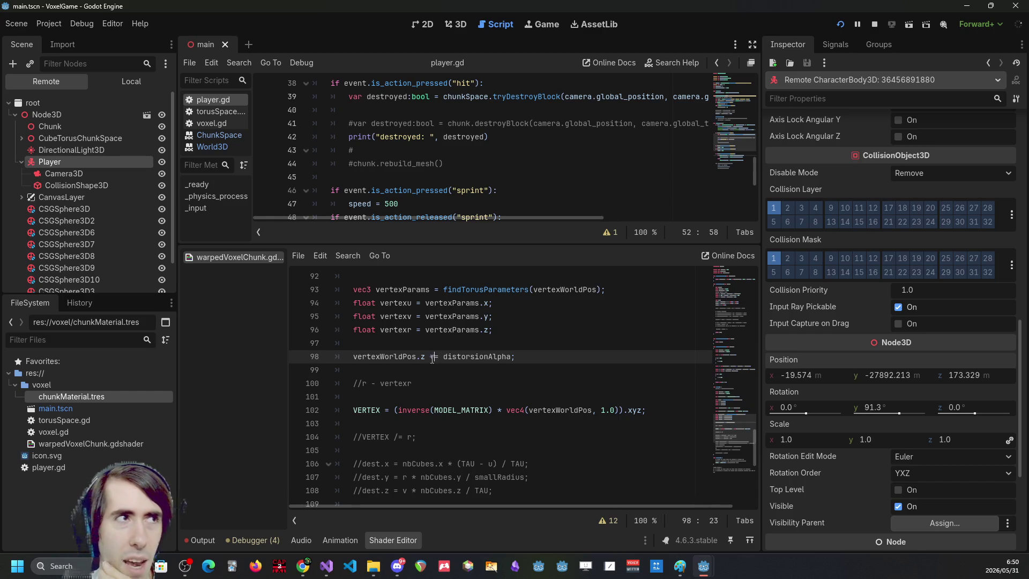
{"action": "key", "text": "BackSpace"}
{"action": "type", "text": "*"}
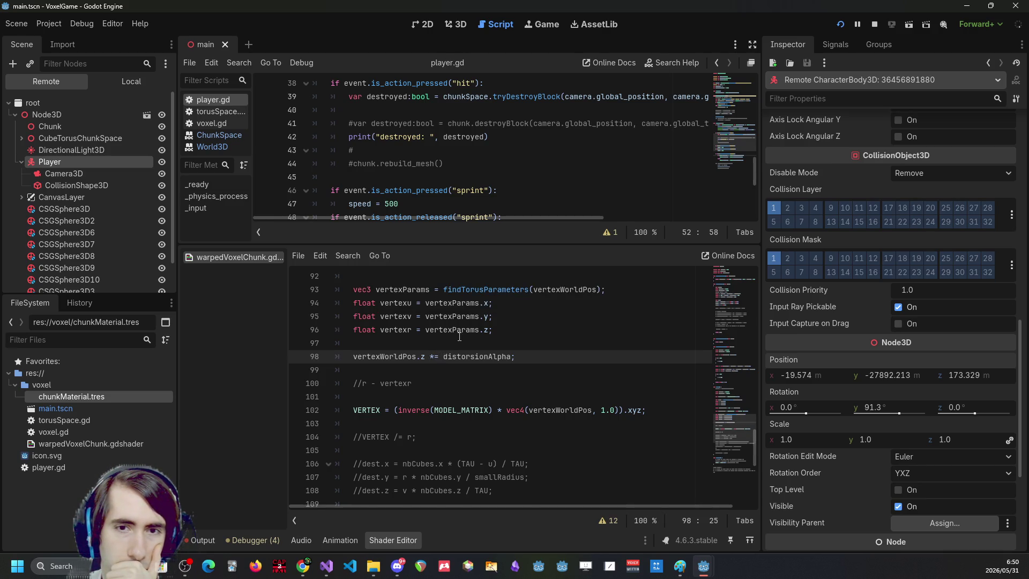
{"action": "scroll", "coordinate": [459, 336], "scroll_direction": "up", "scroll_amount": 1}
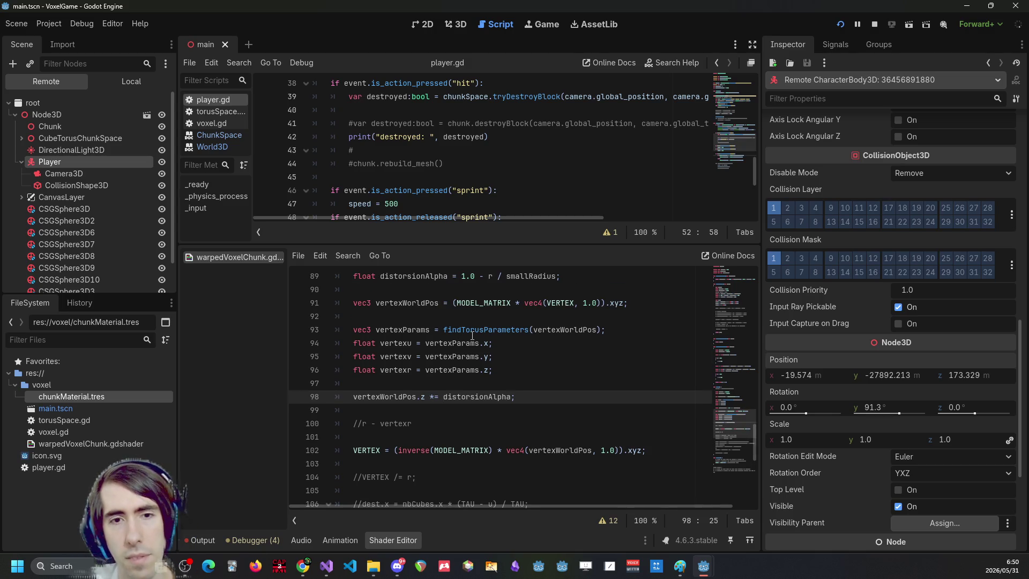
{"action": "key", "text": "BackSpace"}
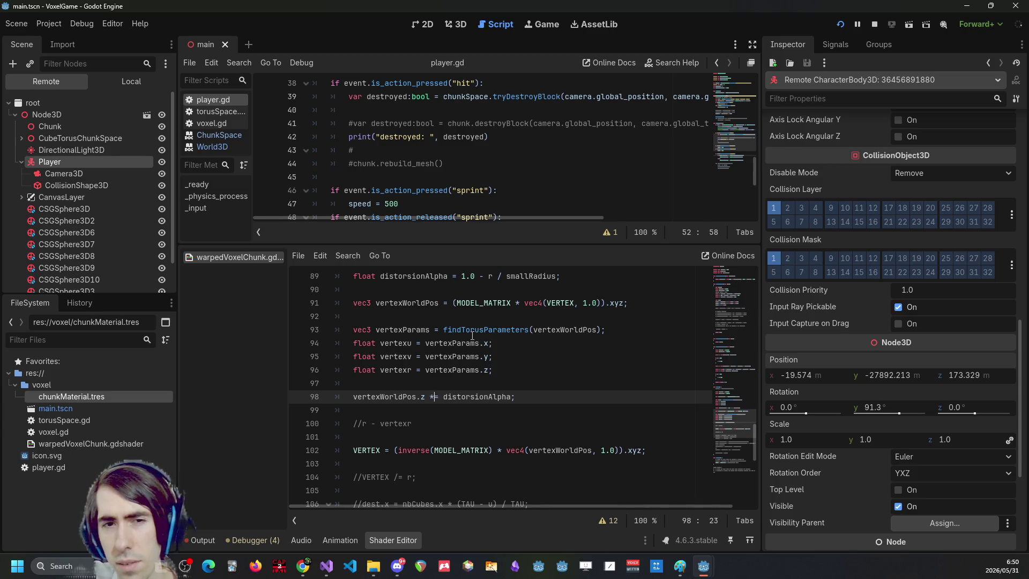
{"action": "type", "text": "*= "}
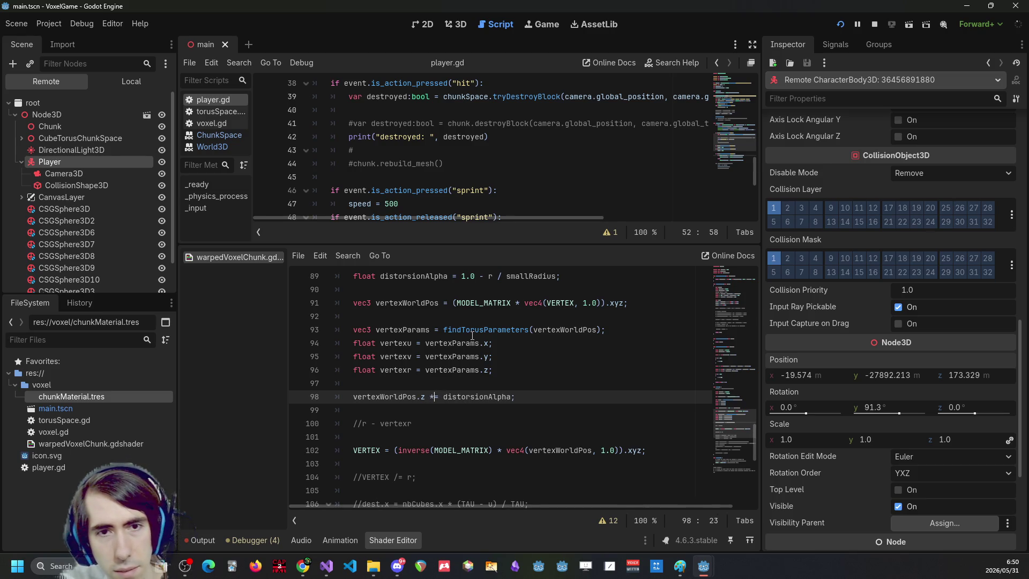
{"action": "type", "text": "(1.0 +"}
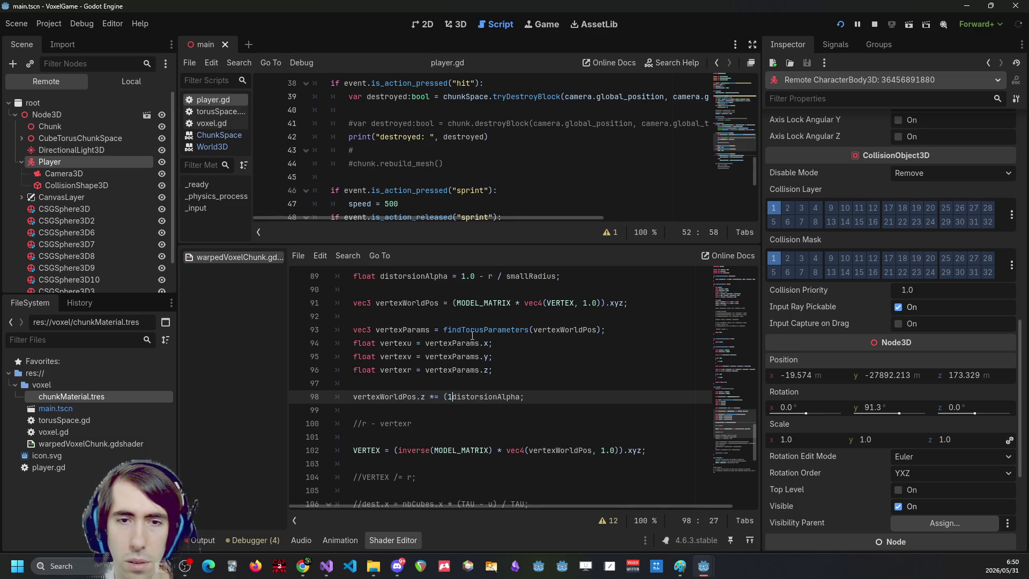
{"action": "key", "text": "ctrl+Right"}
{"action": "type", "text": ")"}
{"action": "key", "text": "ctrl+s"}
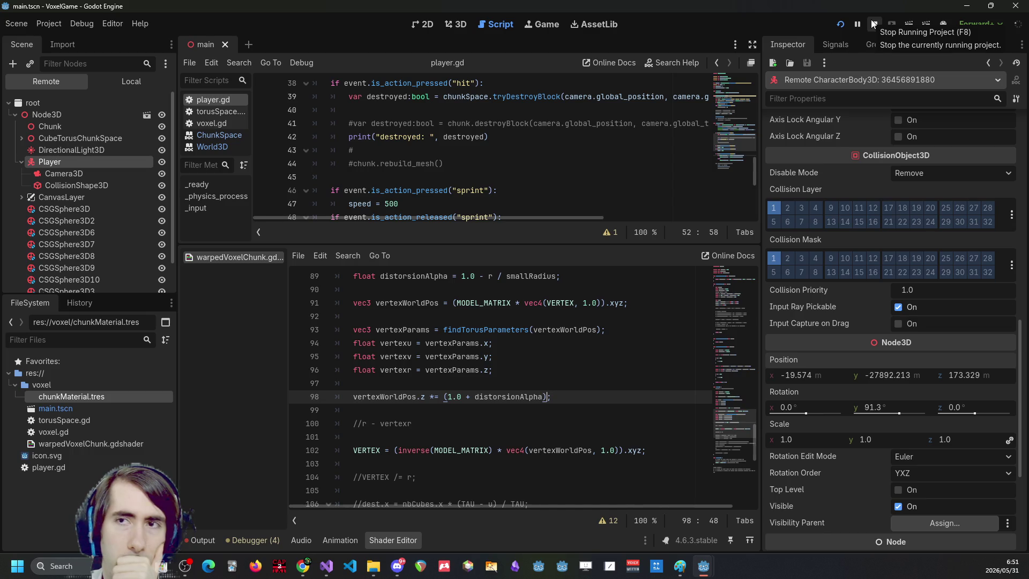
{"action": "left_click", "coordinate": [873, 24]}
{"action": "left_click", "coordinate": [840, 23]}
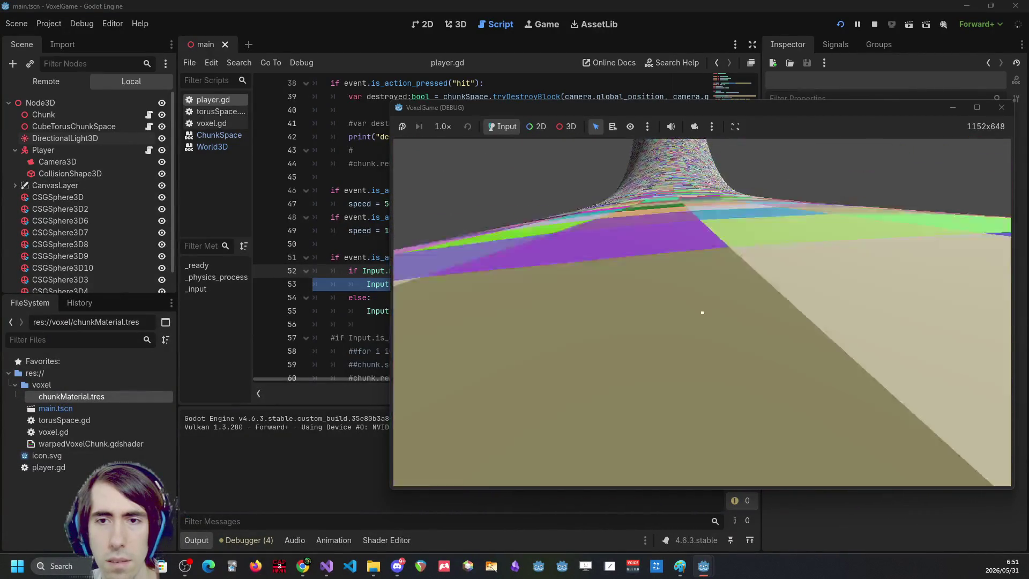
Destroy four blocks in the tiled surface, then stop the game.
{"action": "left_click", "coordinate": [702, 312]}
{"action": "left_click", "coordinate": [702, 312]}
{"action": "left_click", "coordinate": [702, 312]}
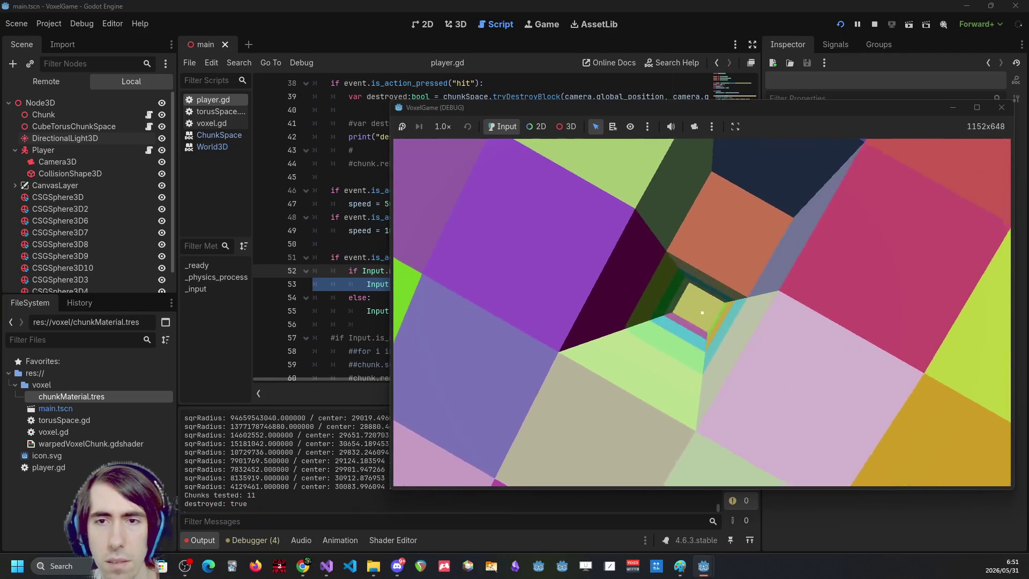
{"action": "left_click", "coordinate": [701, 312]}
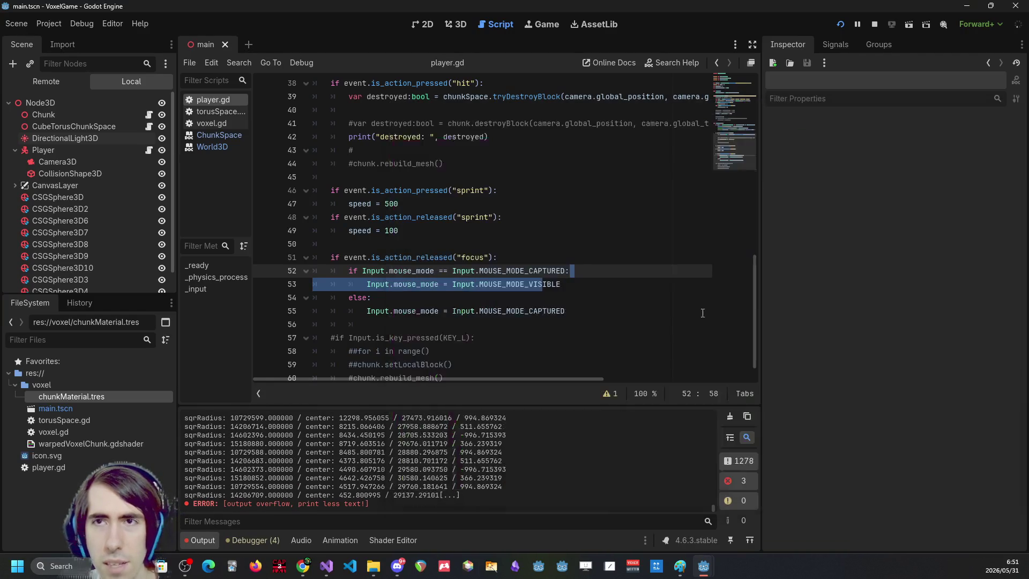
{"action": "left_click", "coordinate": [876, 24]}
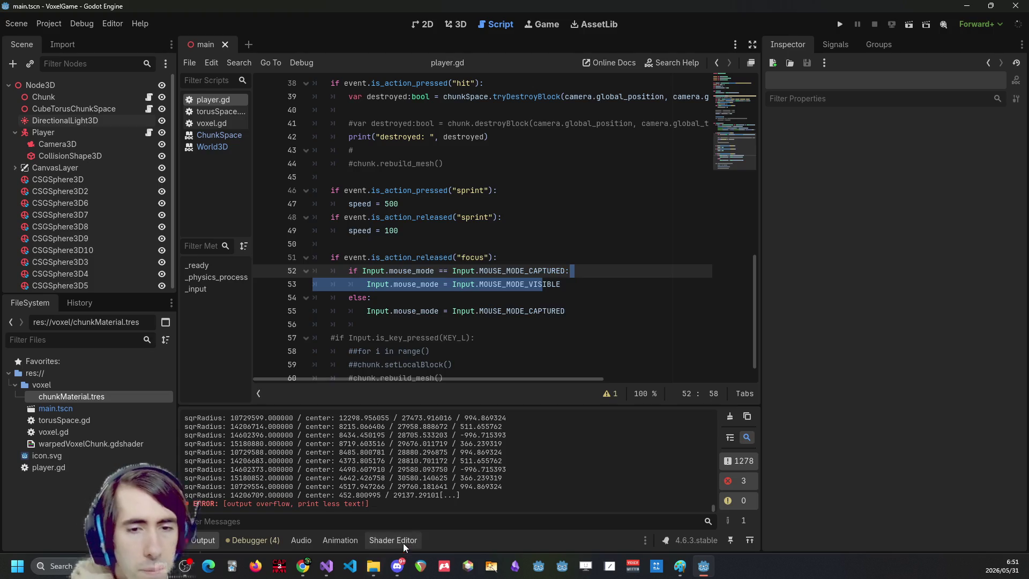
In the warpedVoxelChunk shader, try += on line 98, then restore the *= scaling.
{"action": "left_click", "coordinate": [393, 540]}
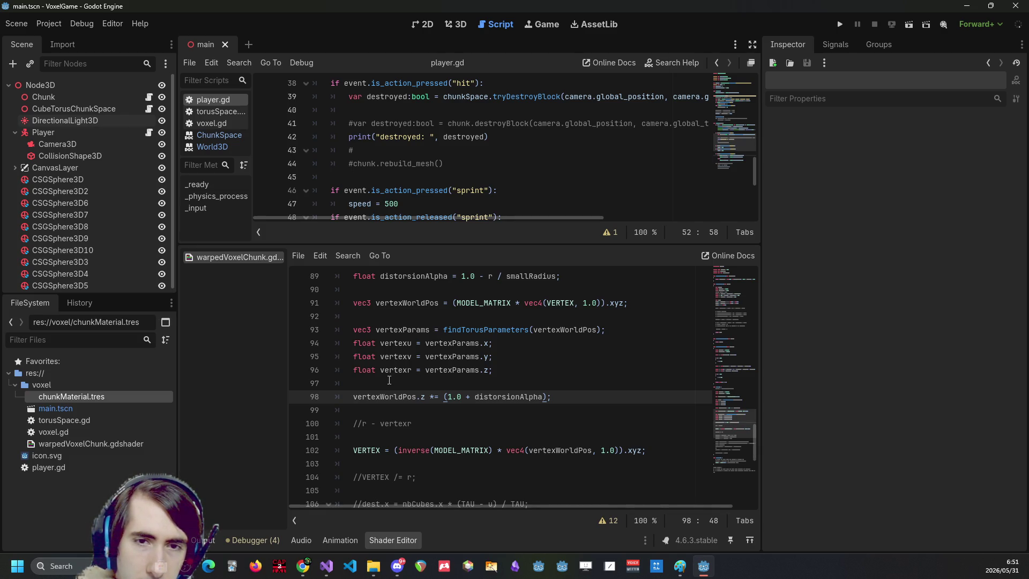
{"action": "left_click", "coordinate": [434, 397]}
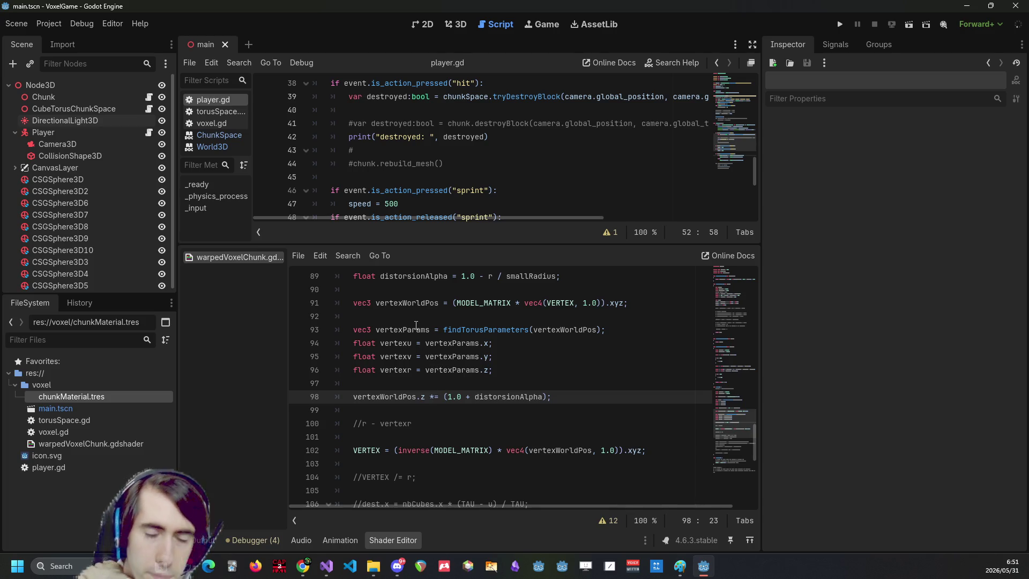
{"action": "key", "text": "BackSpace"}
{"action": "type", "text": "+"}
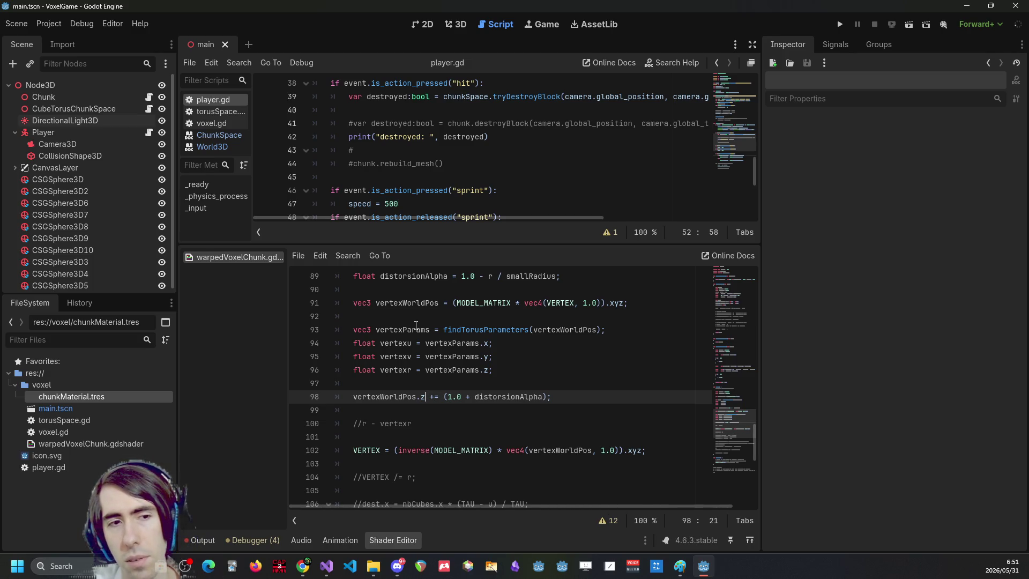
{"action": "key", "text": "Right"}
{"action": "key", "text": "Right"}
{"action": "key", "text": "BackSpace"}
{"action": "type", "text": "*"}
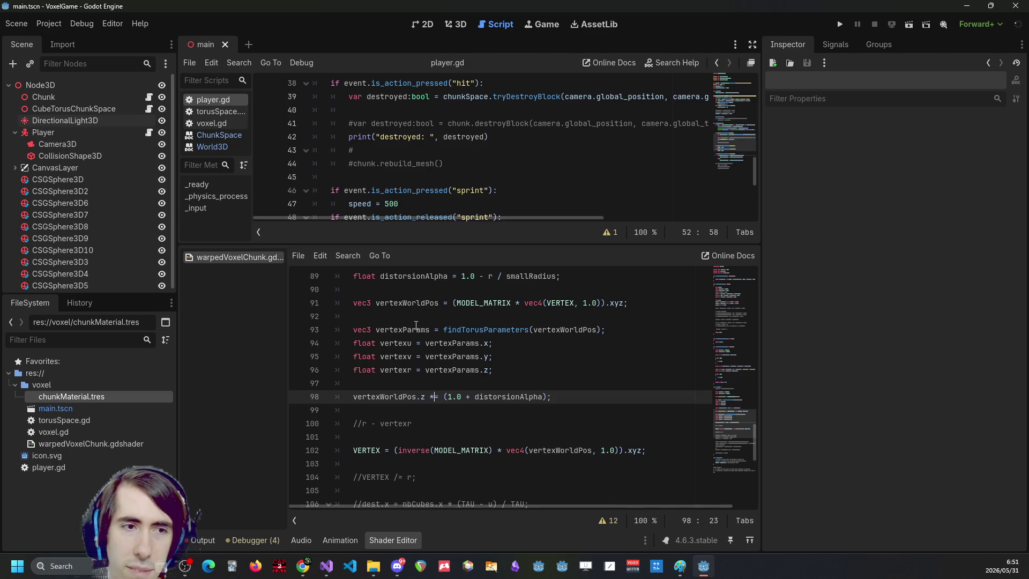
{"action": "key", "text": "Right"}
{"action": "key", "text": "Right"}
{"action": "key", "text": "Right"}
{"action": "key", "text": "Left"}
{"action": "key", "text": "Left"}
{"action": "key", "text": "Left"}
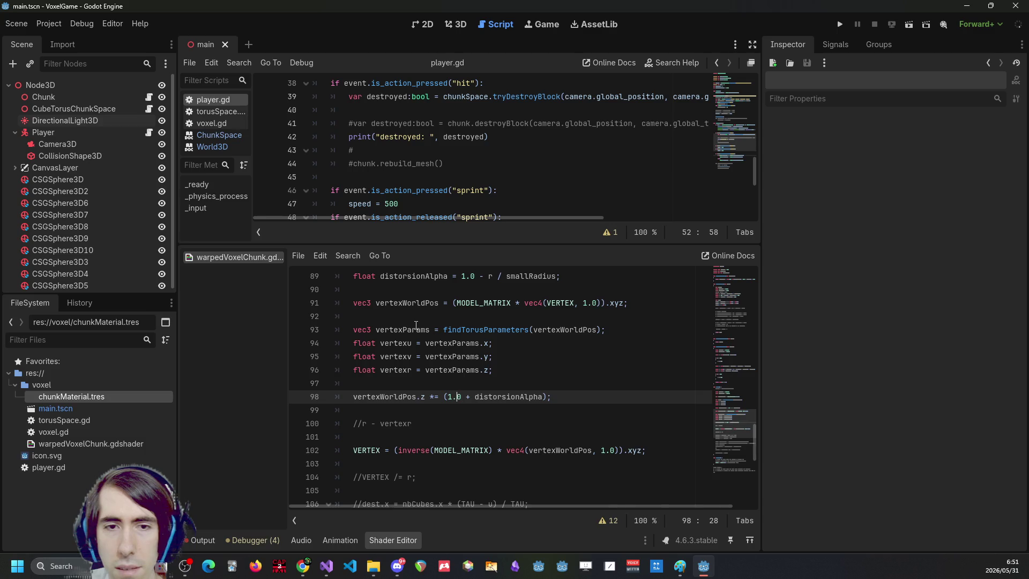
{"action": "key", "text": "Left"}
{"action": "key", "text": "Left"}
{"action": "key", "text": "Left"}
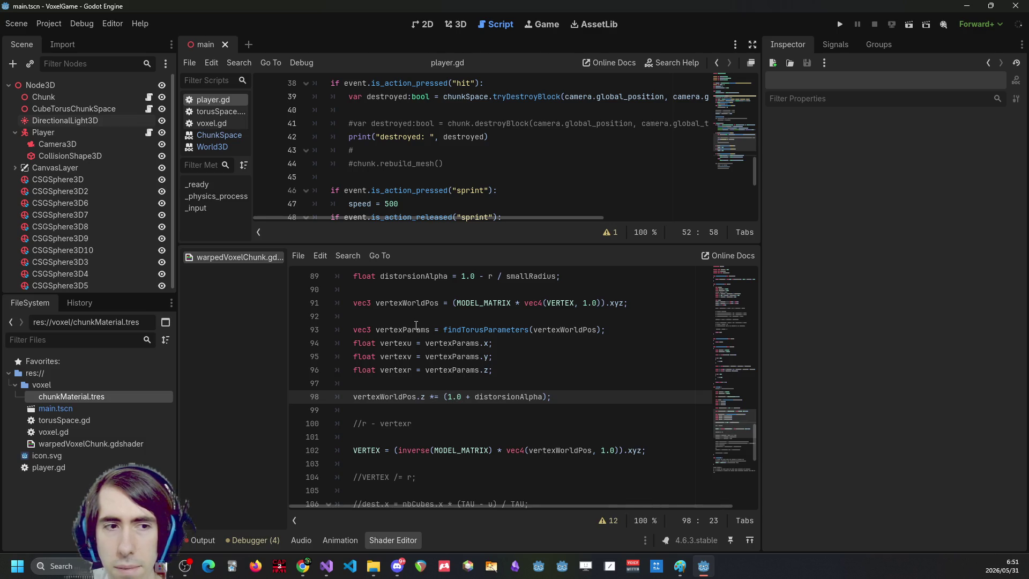
Inspect the 1.0 constant and distorsionAlpha on line 89, then return to distorsionAlpha on line 98.
{"action": "scroll", "coordinate": [645, 367], "scroll_direction": "up", "scroll_amount": 1}
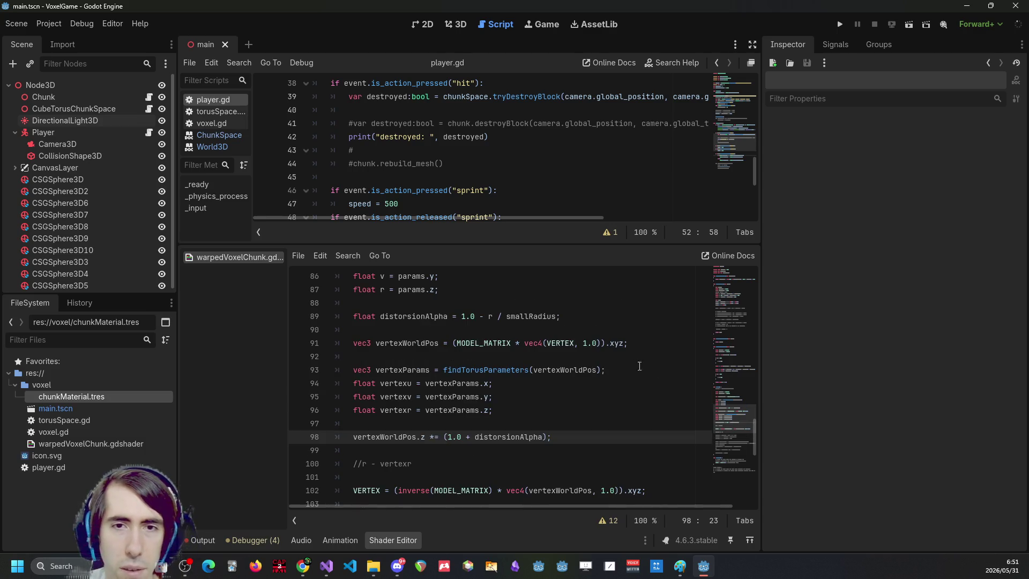
{"action": "left_click_drag", "start_coordinate": [462, 316], "coordinate": [475, 316]}
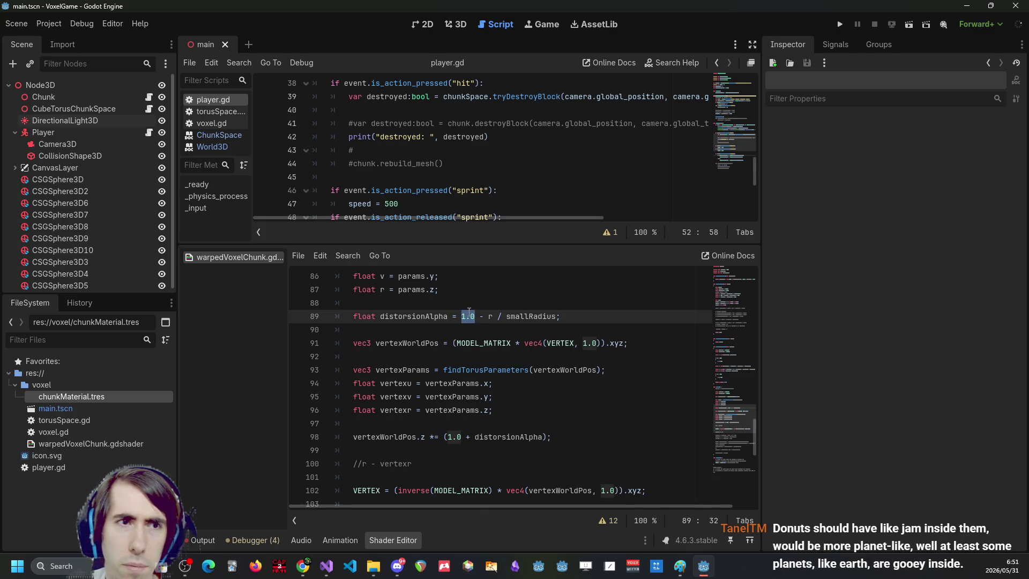
{"action": "double_click", "coordinate": [398, 317]}
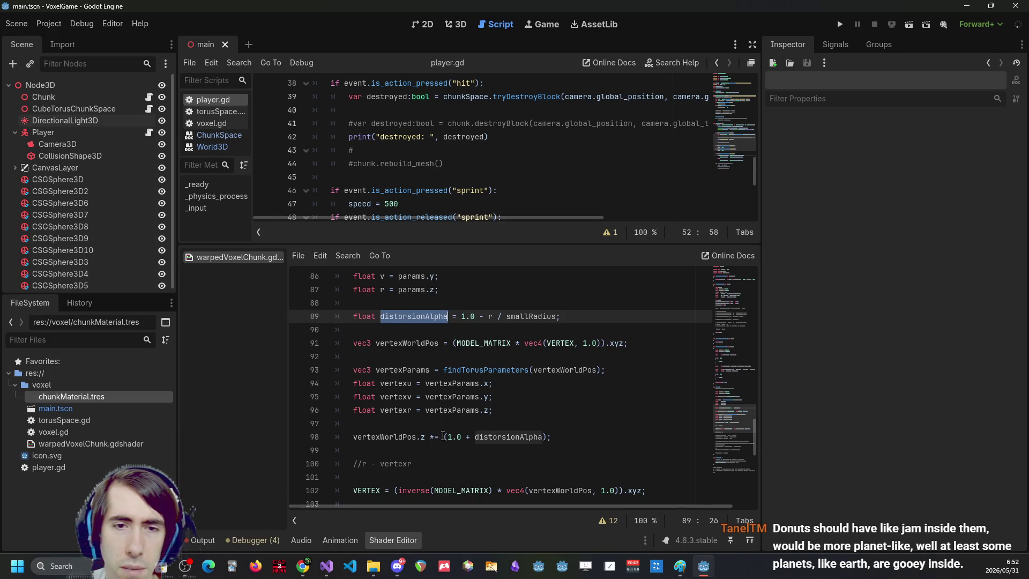
{"action": "left_click", "coordinate": [430, 437]}
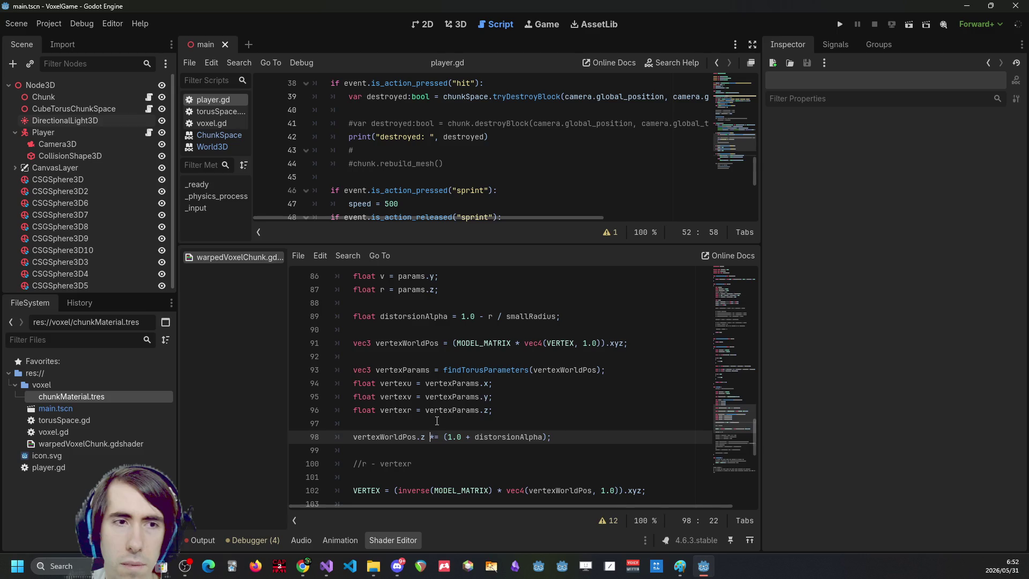
{"action": "left_click", "coordinate": [486, 434]}
Append '* 5.0' after distorsionAlpha on line 98 and save.
{"action": "double_click", "coordinate": [497, 433]}
{"action": "key", "text": "Right"}
{"action": "type", "text": "* 5.0"}
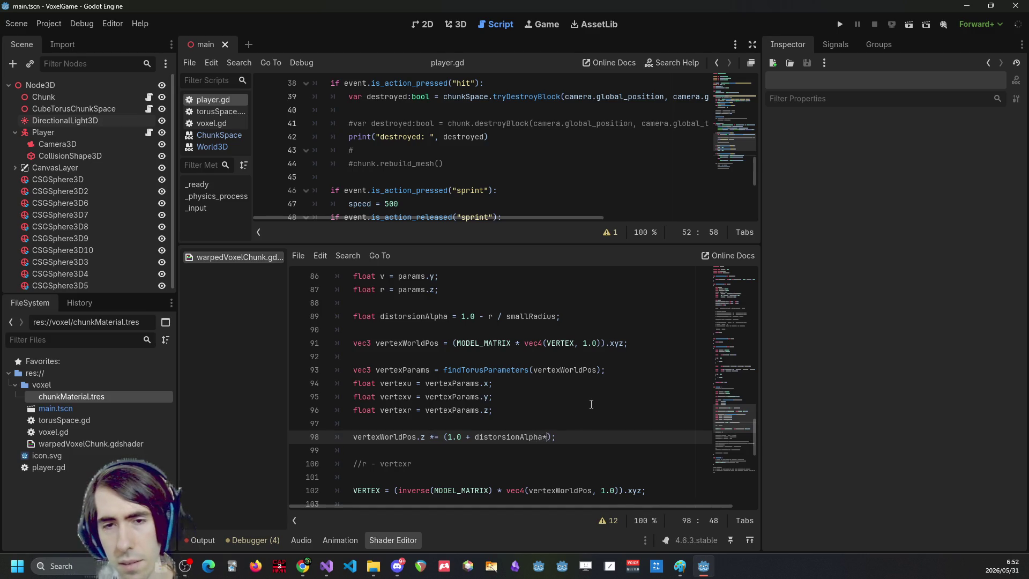
{"action": "key", "text": "ctrl+s"}
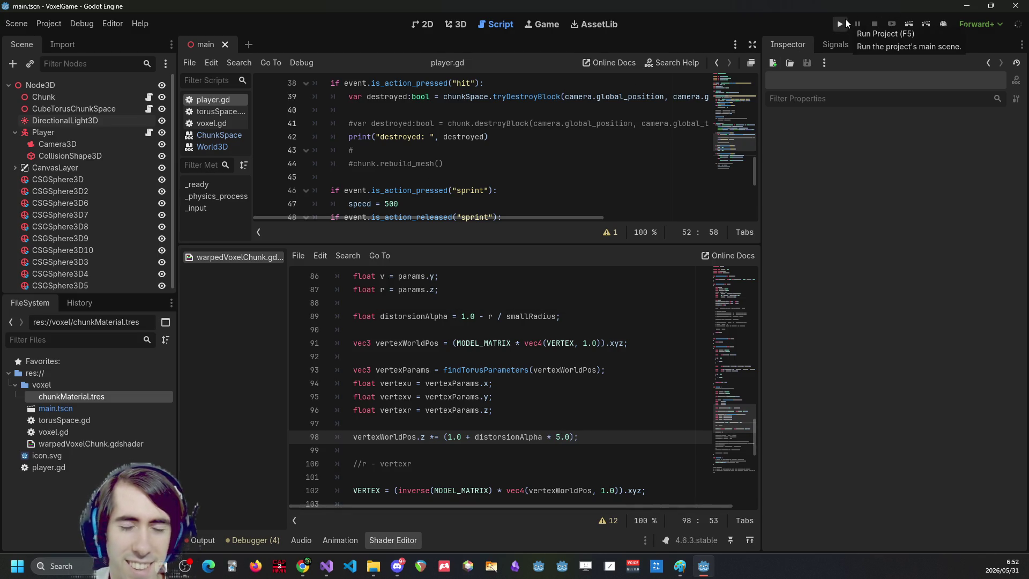
Replace the 5.0 factor on line 98 with smallRadius and run the project.
{"action": "double_click", "coordinate": [561, 435]}
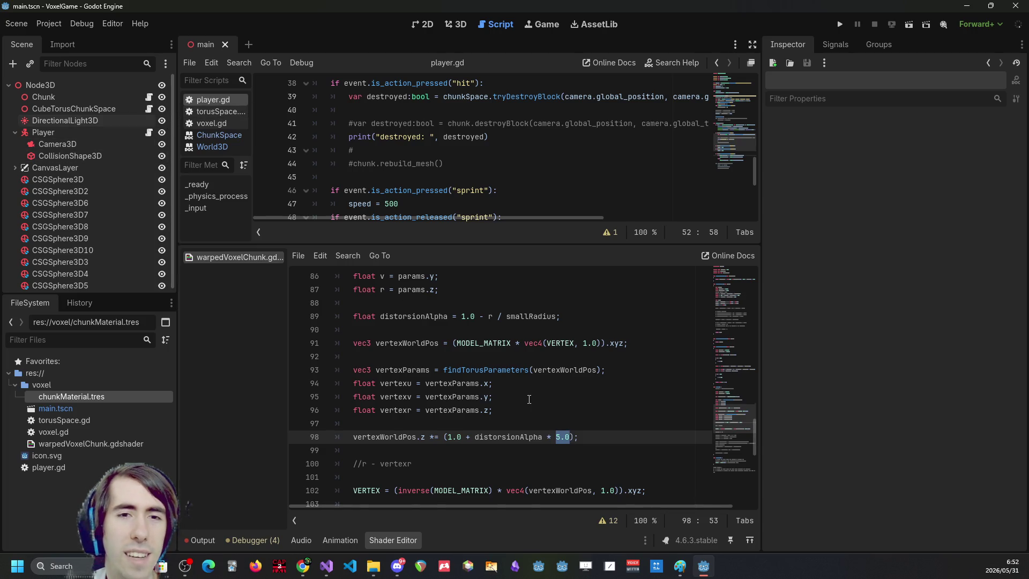
{"action": "scroll", "coordinate": [530, 398], "scroll_direction": "up", "scroll_amount": 3}
{"action": "double_click", "coordinate": [423, 317]}
{"action": "key", "text": "ctrl+c"}
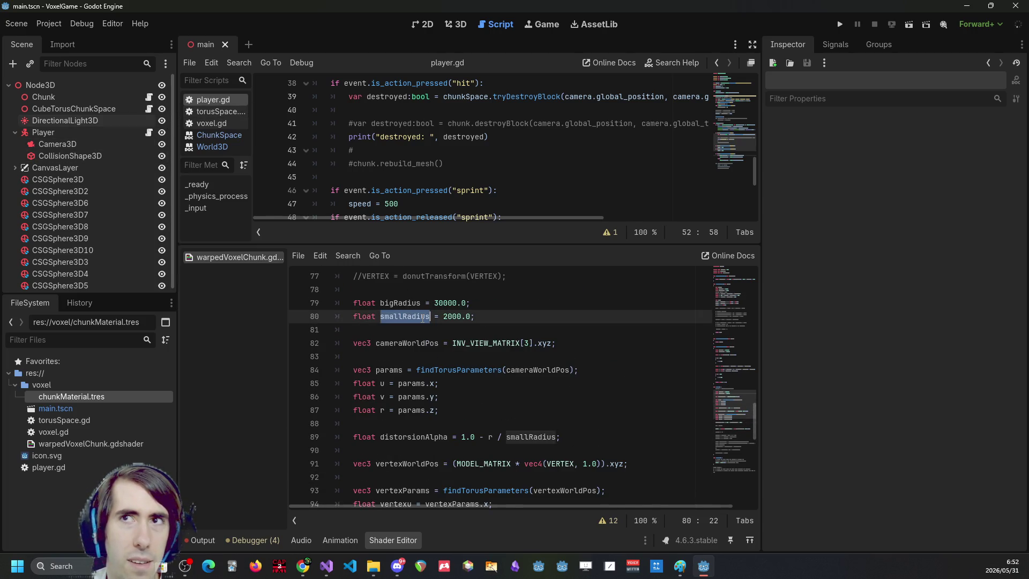
{"action": "scroll", "coordinate": [422, 317], "scroll_direction": "down", "scroll_amount": 2}
{"action": "left_click", "coordinate": [543, 410]}
{"action": "left_click", "coordinate": [570, 476]}
{"action": "key", "text": "shift+Left"}
{"action": "key", "text": "shift+Left"}
{"action": "key", "text": "shift+Left"}
{"action": "key", "text": "ctrl+v"}
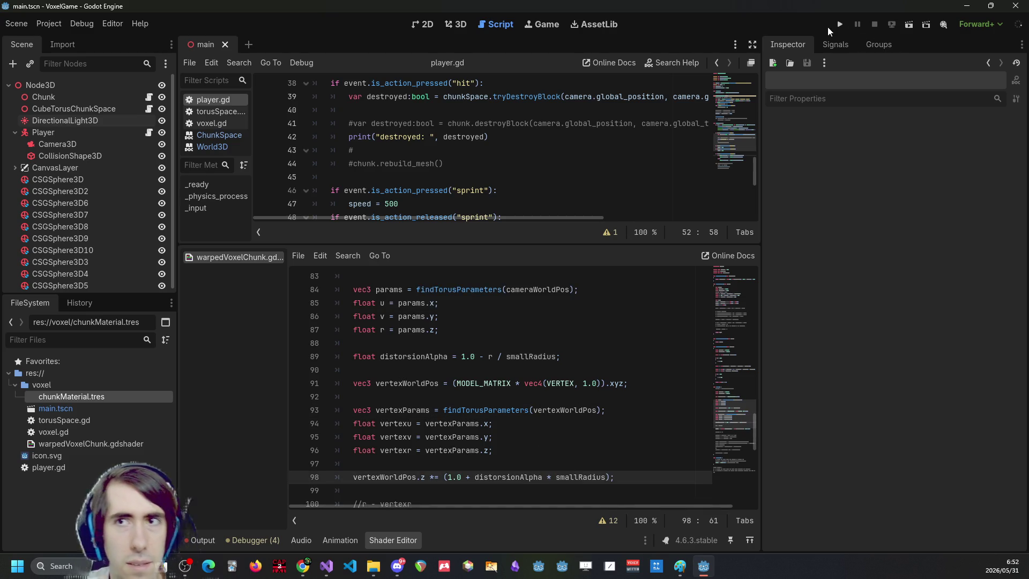
{"action": "left_click", "coordinate": [839, 25]}
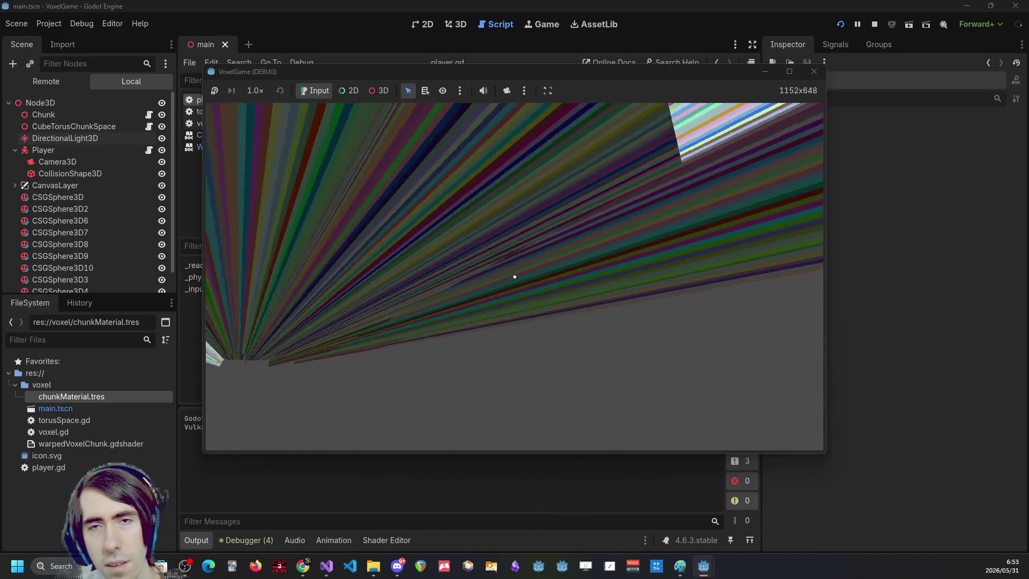
Quit and stop the smeared-streak test run, returning to the player.gd script.
{"action": "key", "text": "Escape"}
{"action": "left_click", "coordinate": [874, 24]}
{"action": "left_click", "coordinate": [375, 297]}
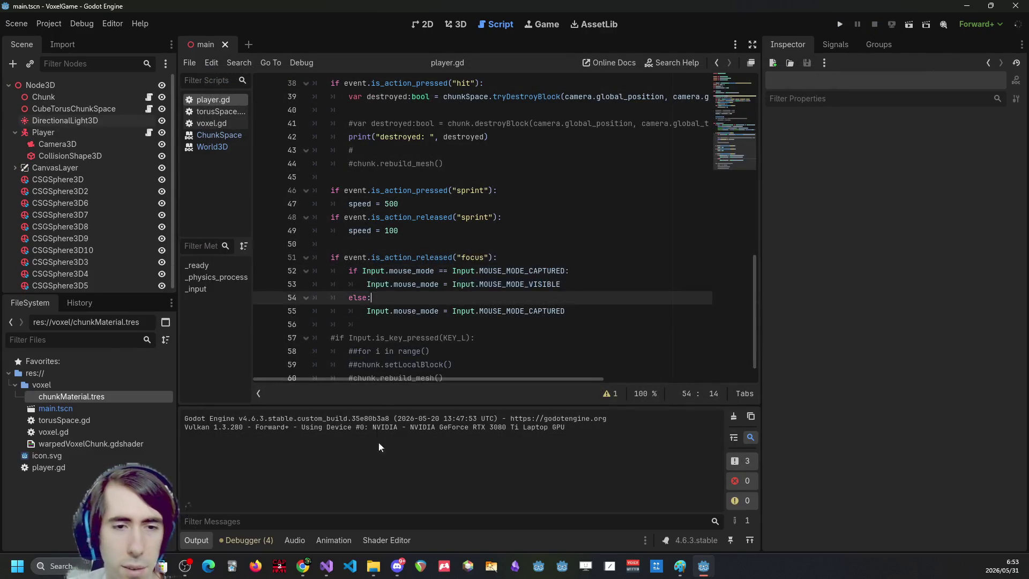
Add a new line reading 'if distorsionAlpha' above the z-warp on line 98.
{"action": "left_click", "coordinate": [396, 541]}
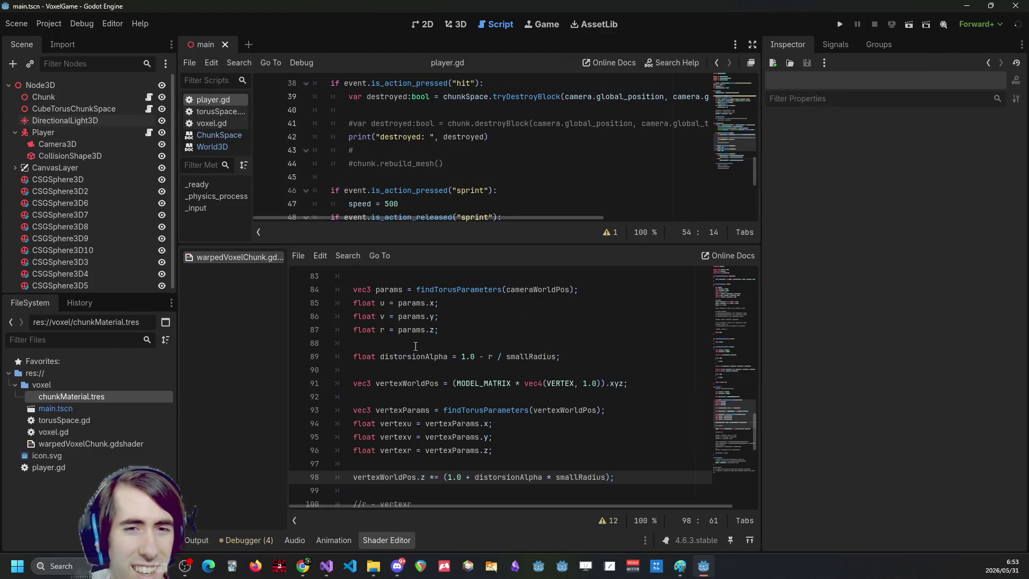
{"action": "scroll", "coordinate": [415, 346], "scroll_direction": "up", "scroll_amount": 2}
{"action": "left_click", "coordinate": [408, 343]}
{"action": "scroll", "coordinate": [407, 353], "scroll_direction": "down", "scroll_amount": 3}
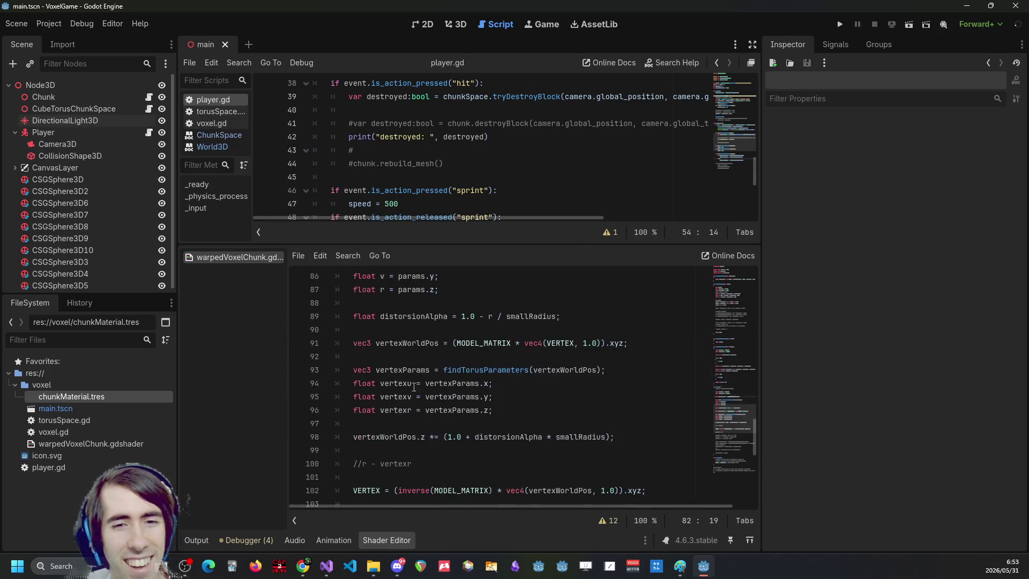
{"action": "double_click", "coordinate": [498, 435]}
{"action": "left_click", "coordinate": [502, 424]}
{"action": "key", "text": "Return"}
{"action": "type", "text": "if distorsionAlpha"}
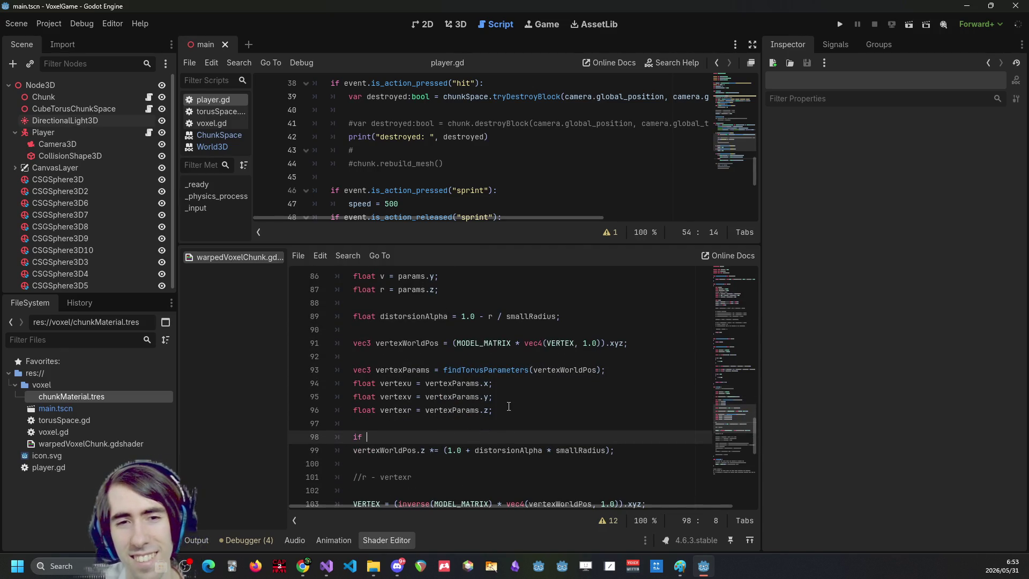
{"action": "scroll", "coordinate": [509, 406], "scroll_direction": "down", "scroll_amount": 4}
{"action": "scroll", "coordinate": [513, 408], "scroll_direction": "up", "scroll_amount": 3}
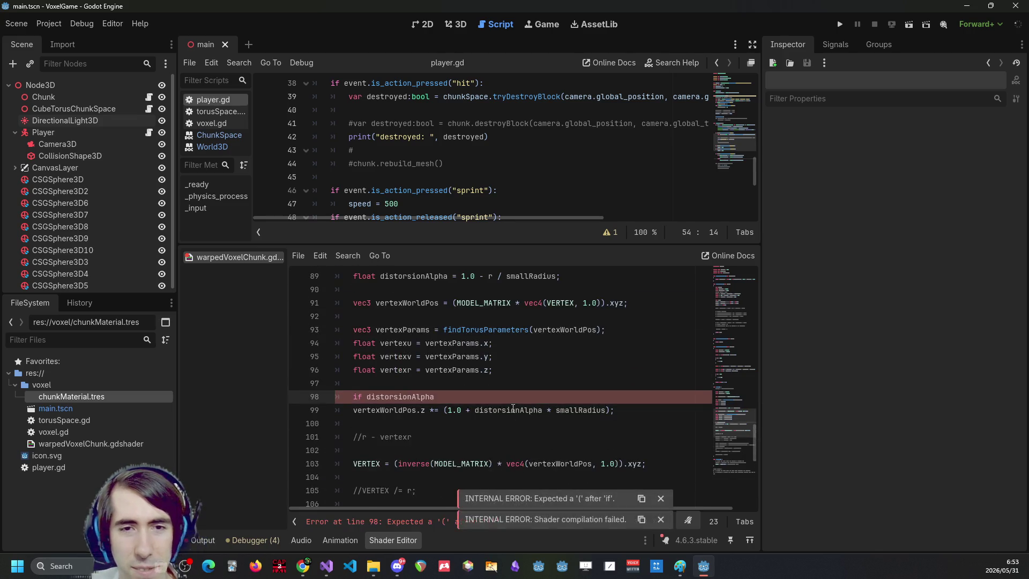
Complete the condition as 'if (distorsionAlpha > 0.0)' with an opening '{'.
{"action": "key", "text": "ctrl+shift+Left"}
{"action": "type", "text": "("}
{"action": "key", "text": "Right"}
{"action": "type", "text": "<"}
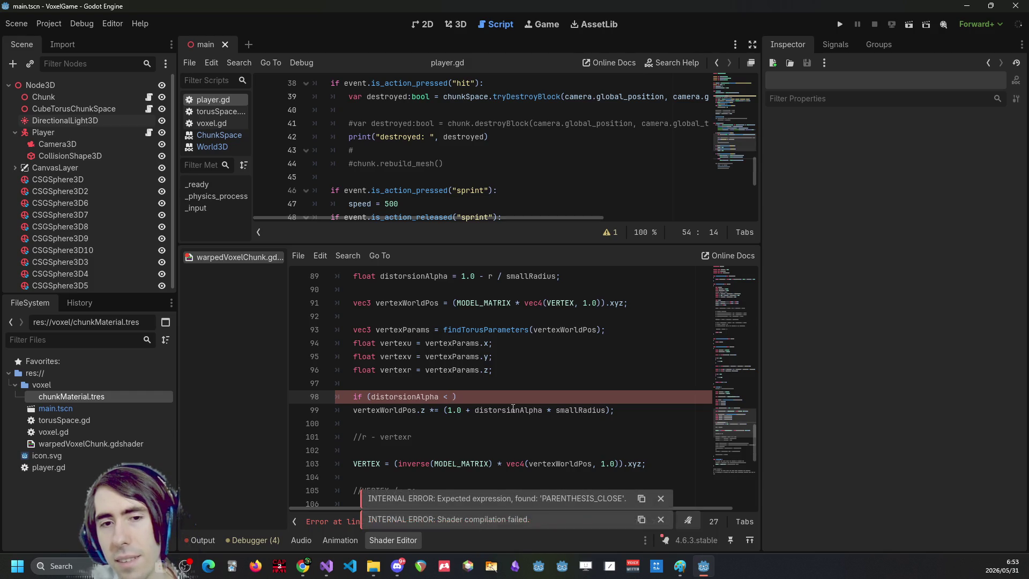
{"action": "key", "text": "BackSpace"}
{"action": "key", "text": "BackSpace"}
{"action": "type", "text": "> 0.0"}
{"action": "key", "text": "Right"}
{"action": "key", "text": "Return"}
{"action": "type", "text": "{"}
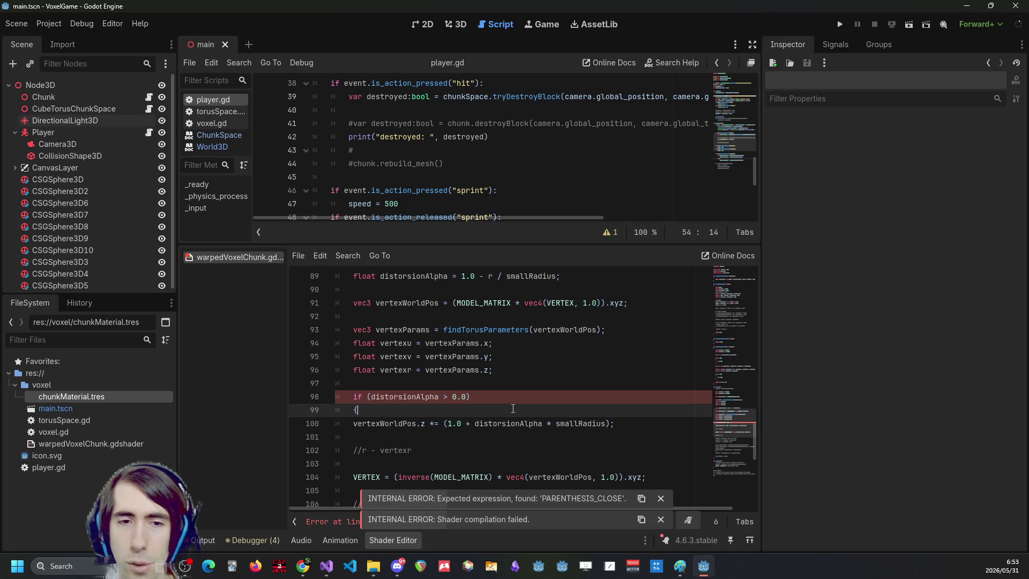
Close the block with '}' after the VERTEX line, save, and run the game.
{"action": "scroll", "coordinate": [668, 349], "scroll_direction": "down", "scroll_amount": 3}
{"action": "left_click", "coordinate": [667, 350]}
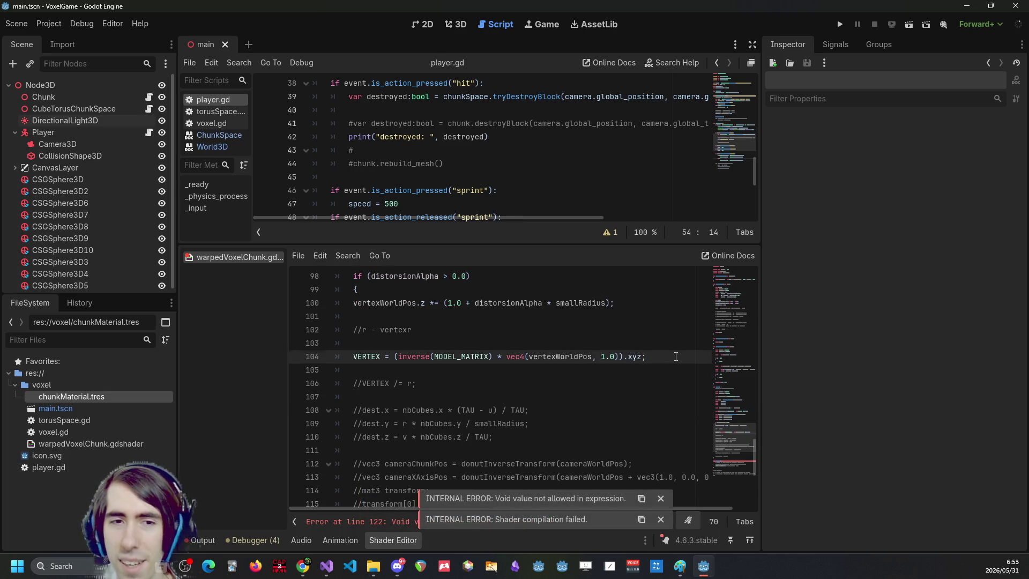
{"action": "key", "text": "Return"}
{"action": "type", "text": "}"}
{"action": "key", "text": "ctrl+s"}
{"action": "left_click", "coordinate": [840, 24]}
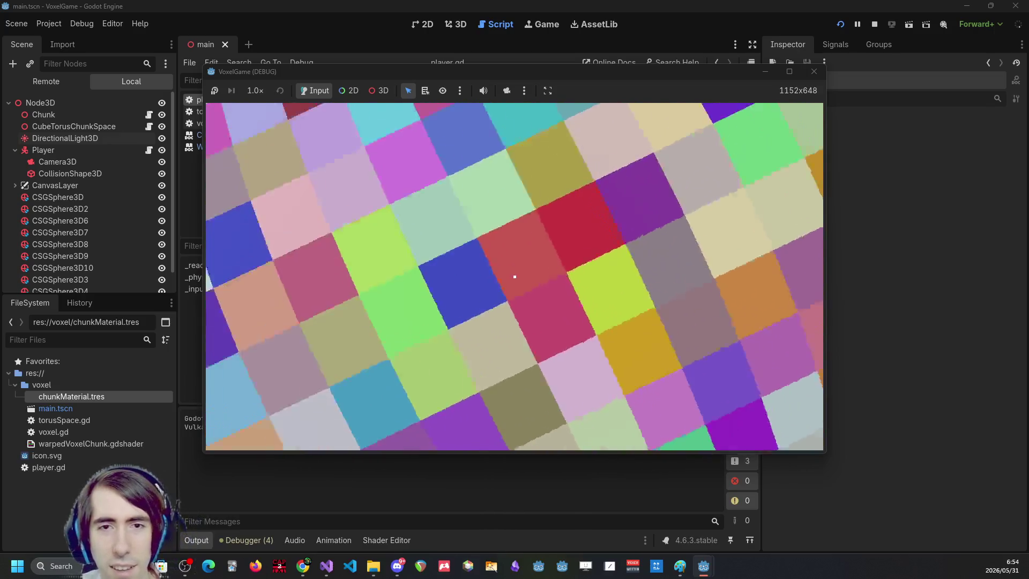
Dig a block out of the chequered voxel surface, then quit the game with F8.
{"action": "left_click", "coordinate": [514, 277]}
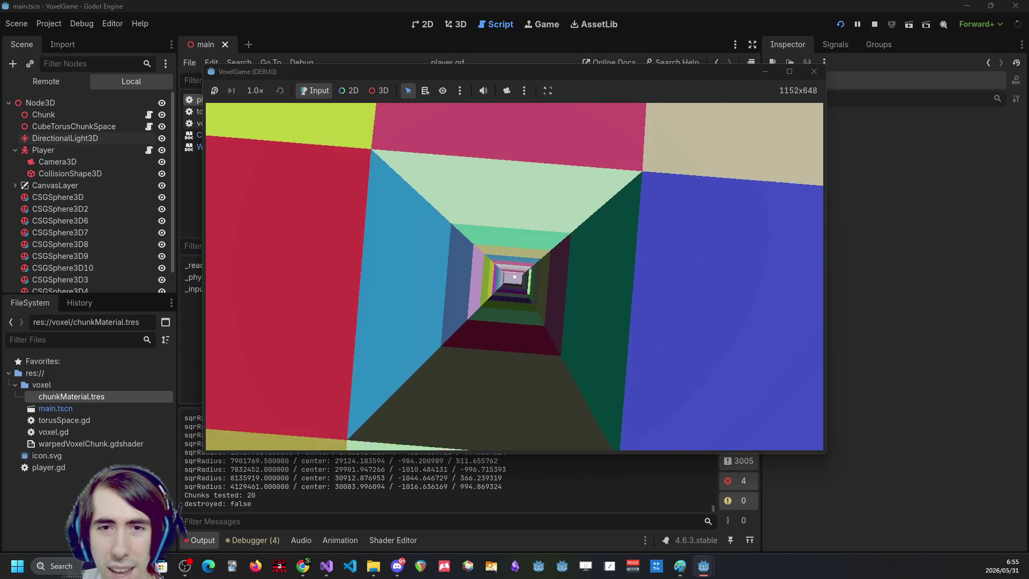
{"action": "key", "text": "F8"}
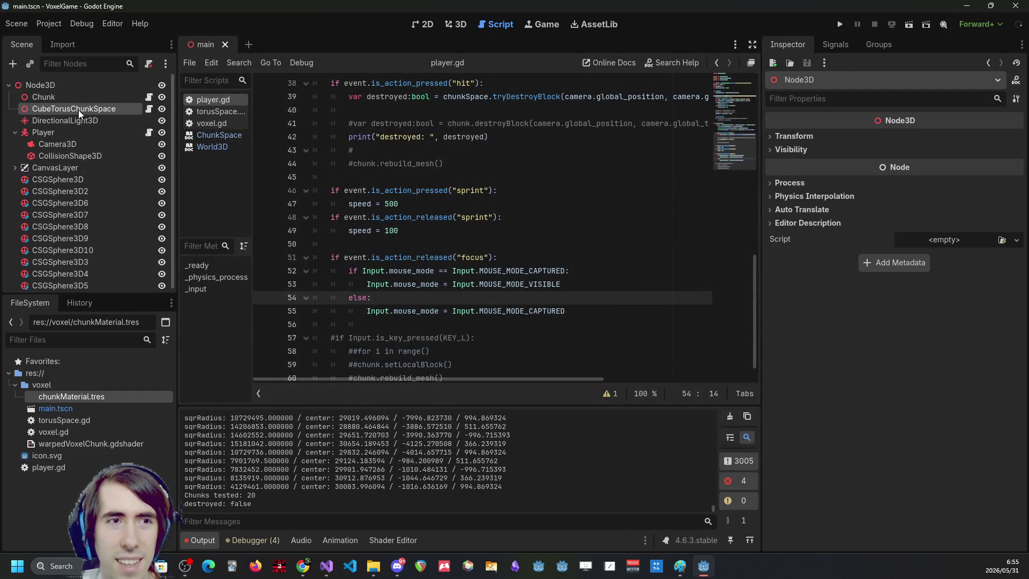
Check CubeTorusChunkSpace's Nb Cubes values (155, 25, 2325) and reopen the shader code.
{"action": "left_click", "coordinate": [78, 110]}
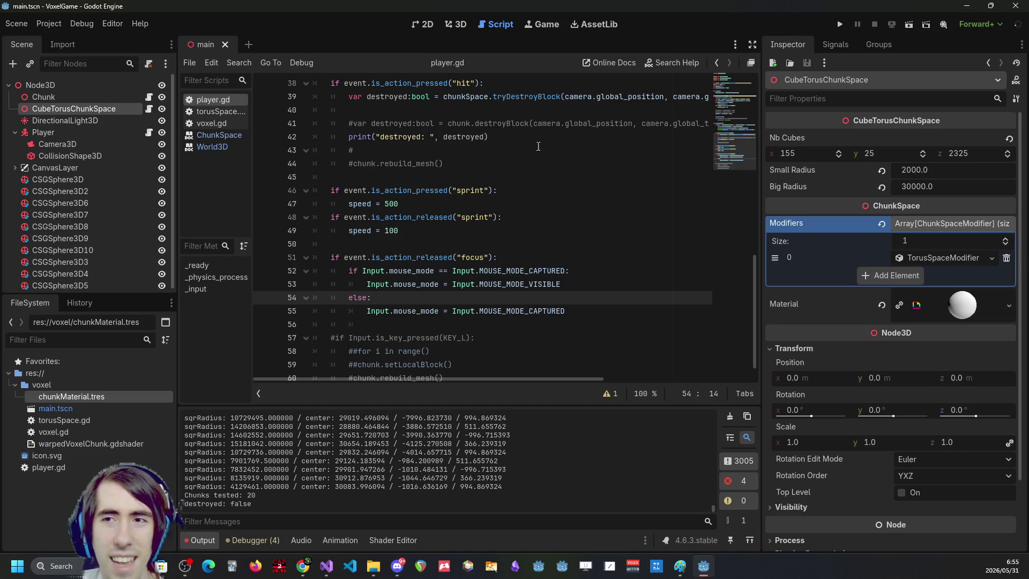
{"action": "left_click", "coordinate": [958, 156]}
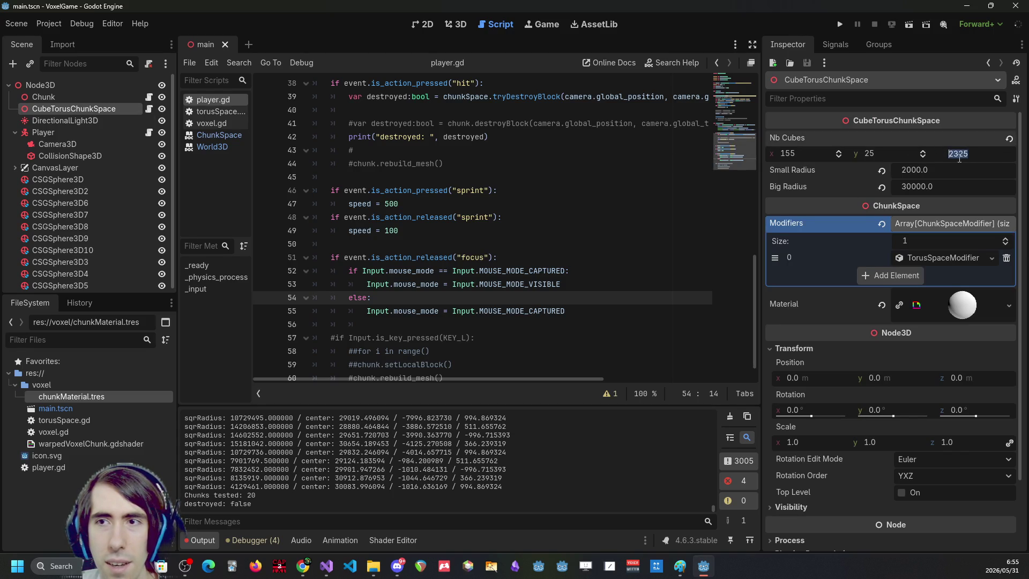
{"action": "left_click", "coordinate": [793, 153]}
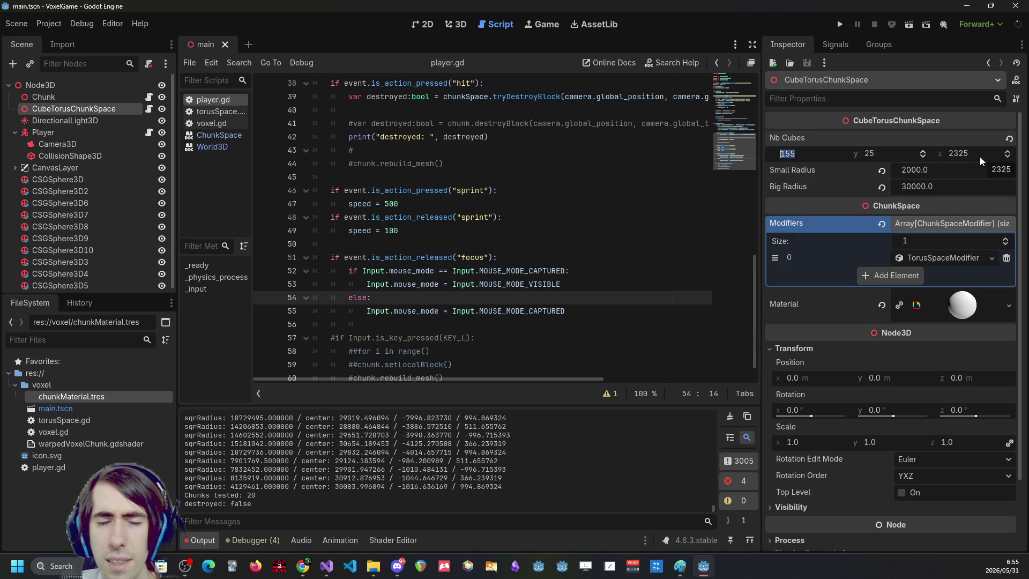
{"action": "left_click", "coordinate": [370, 540]}
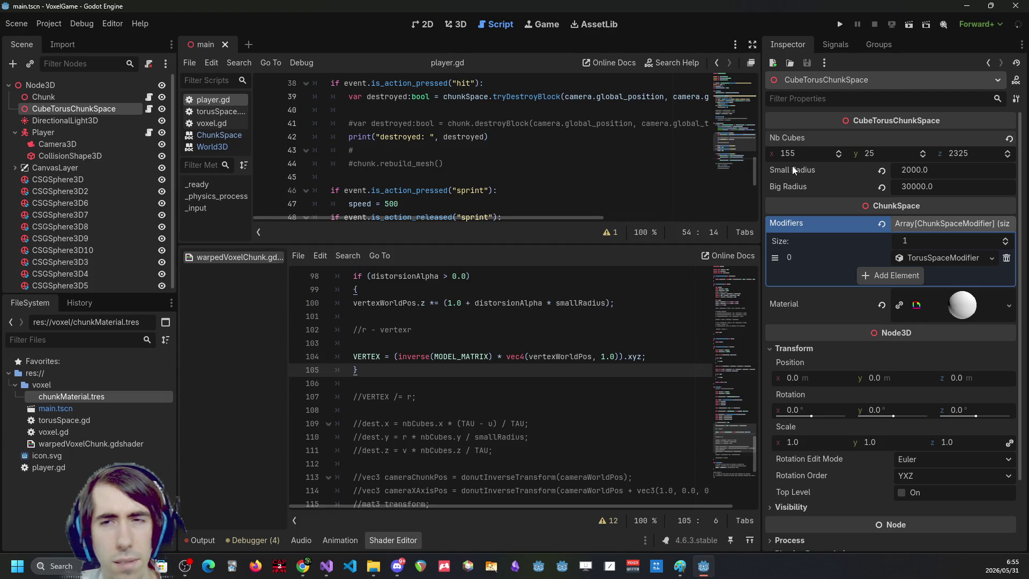
{"action": "left_click", "coordinate": [803, 156]}
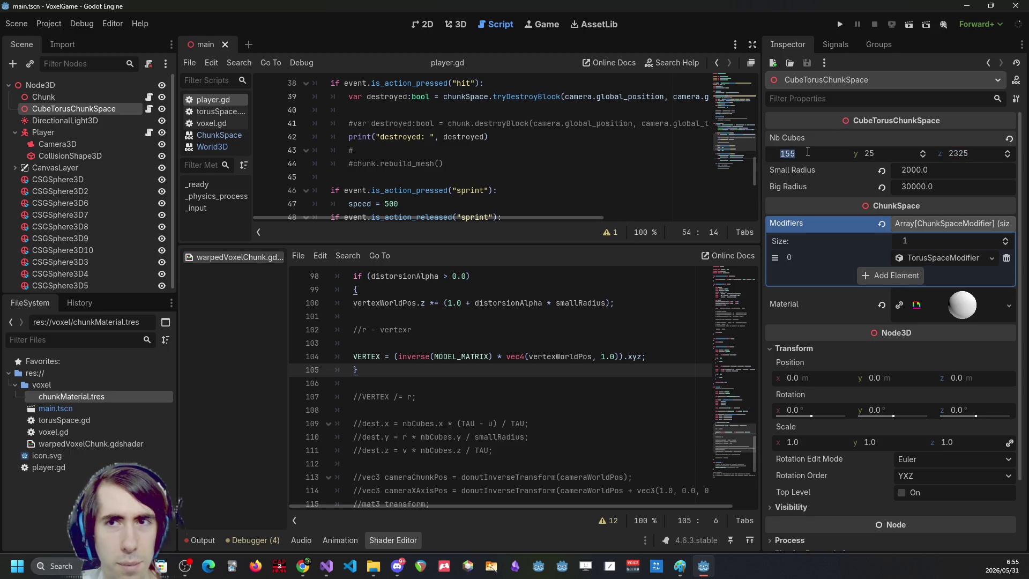
Make line 100 read 'smallRadius / 155.0', save the shader, and run the game.
{"action": "scroll", "coordinate": [505, 373], "scroll_direction": "up", "scroll_amount": 1}
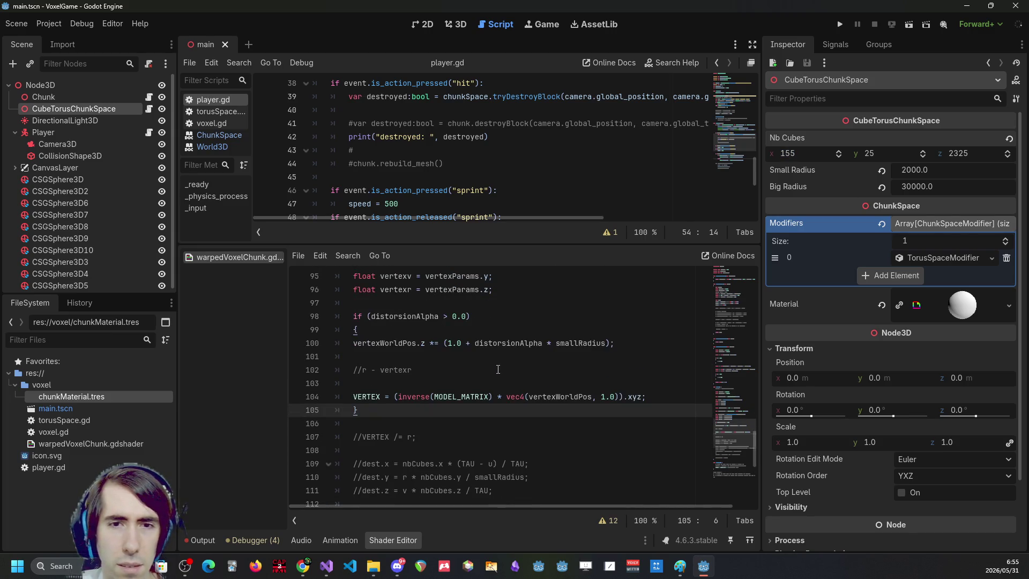
{"action": "scroll", "coordinate": [531, 375], "scroll_direction": "up", "scroll_amount": 1}
{"action": "left_click", "coordinate": [605, 383]}
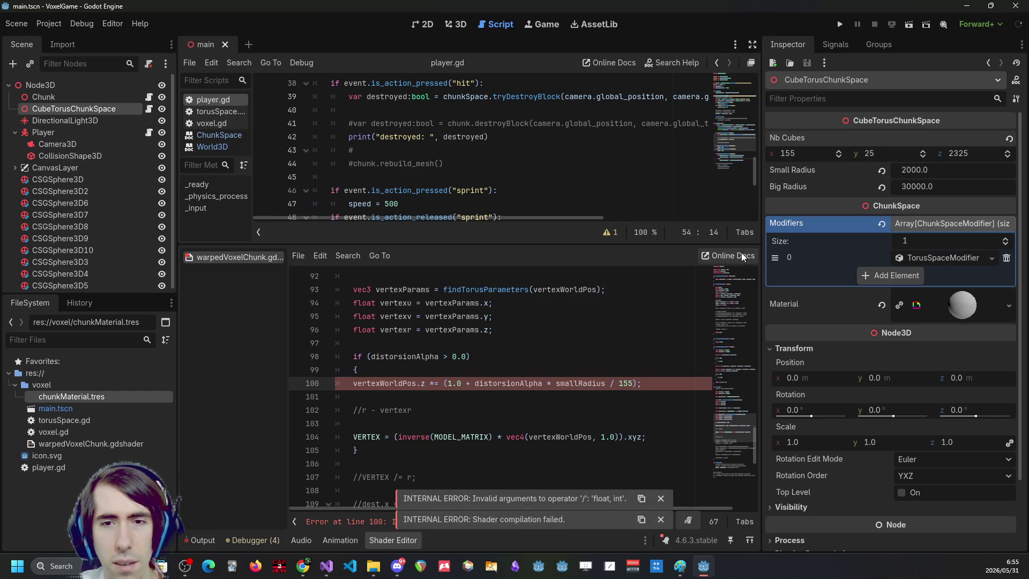
{"action": "type", "text": ".0"}
{"action": "key", "text": "ctrl+s"}
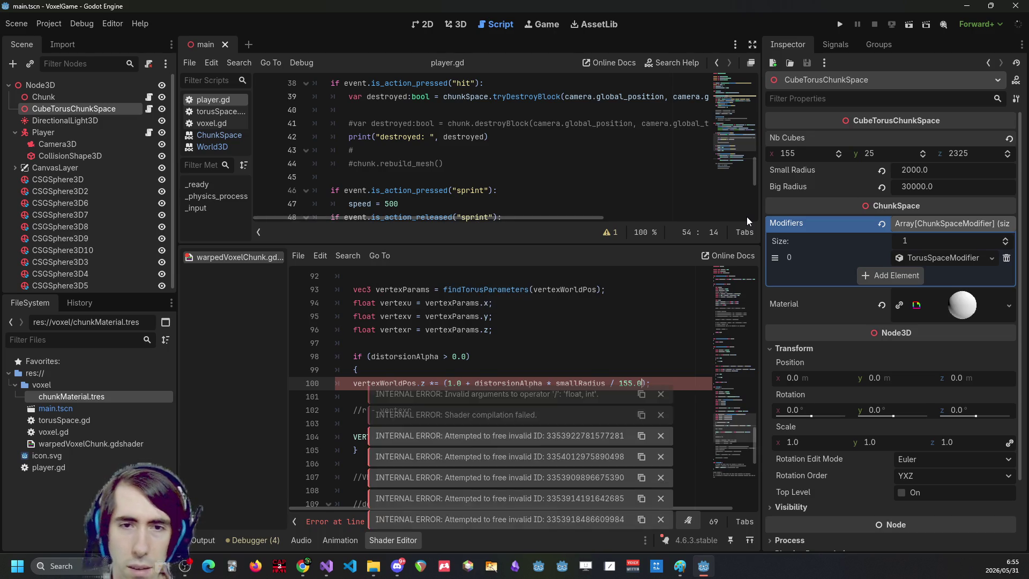
{"action": "left_click", "coordinate": [835, 24]}
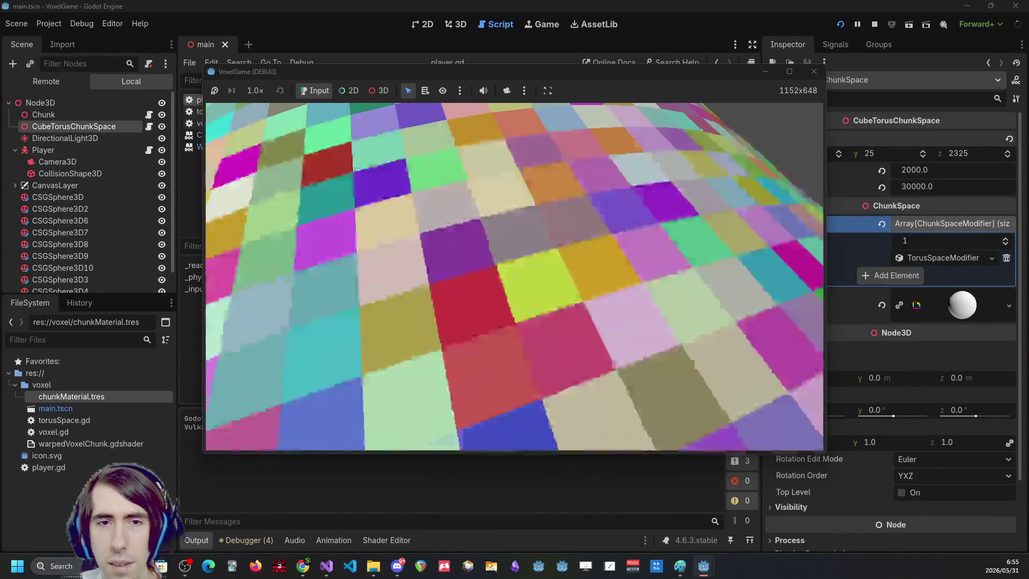
Tunnel into the tiled floor, quit with F8, and reopen the shader code.
{"action": "left_click", "coordinate": [514, 276]}
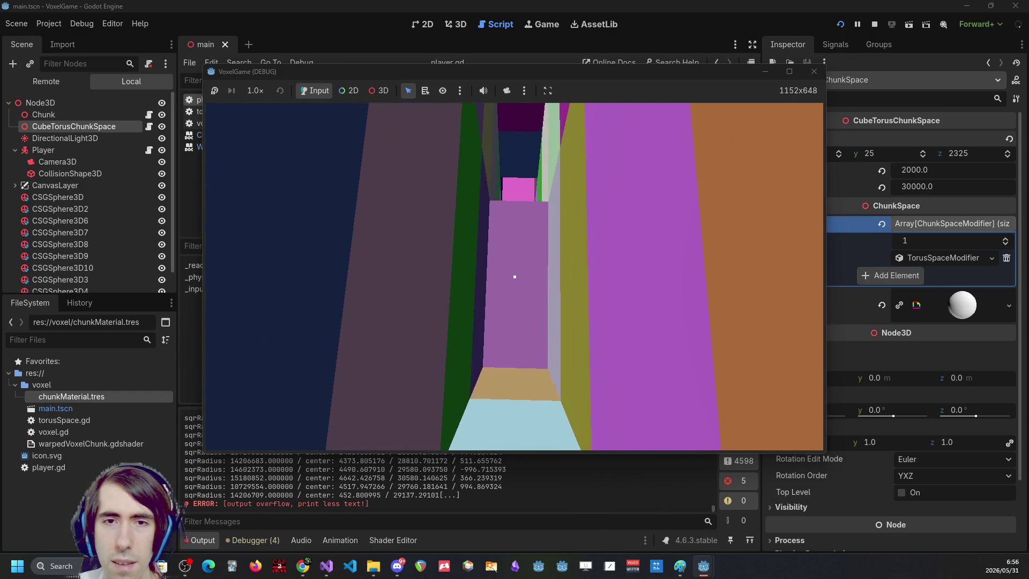
{"action": "key", "text": "F8"}
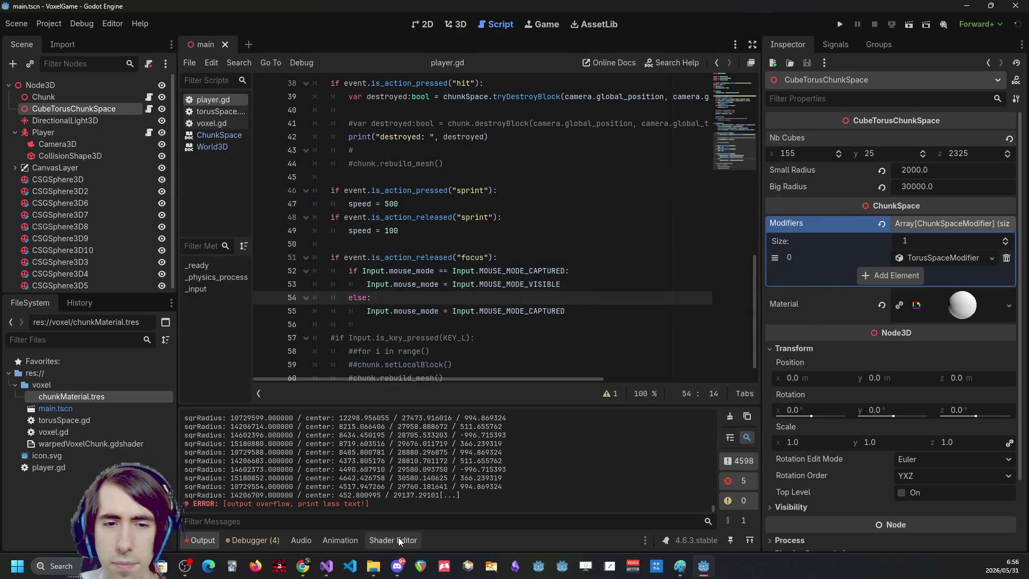
{"action": "left_click", "coordinate": [401, 540]}
Duplicate the z-warp line 100 onto a new line 101.
{"action": "left_click_drag", "start_coordinate": [660, 384], "coordinate": [281, 380]}
{"action": "key", "text": "ctrl+c"}
{"action": "key", "text": "End"}
{"action": "key", "text": "Return"}
{"action": "key", "text": "ctrl+v"}
Make line 101 warp vertexWorldPos.x using bigRadius instead of smallRadius, then run the game.
{"action": "left_click", "coordinate": [427, 396]}
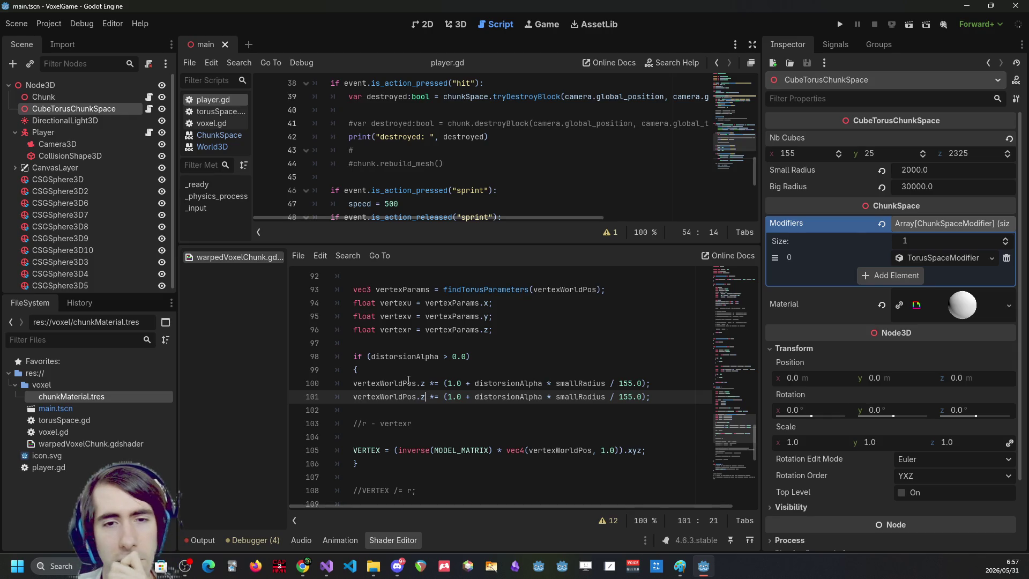
{"action": "key", "text": "BackSpace"}
{"action": "type", "text": "x"}
{"action": "key", "text": "Right"}
{"action": "key", "text": "Right"}
{"action": "key", "text": "Right"}
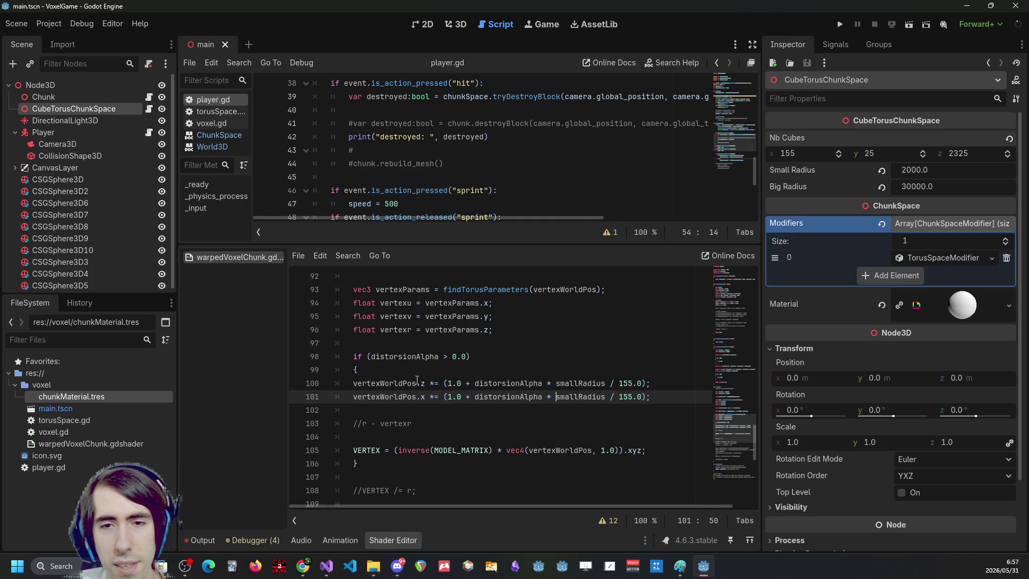
{"action": "key", "text": "ctrl+shift+Left"}
{"action": "type", "text": "bigRadius"}
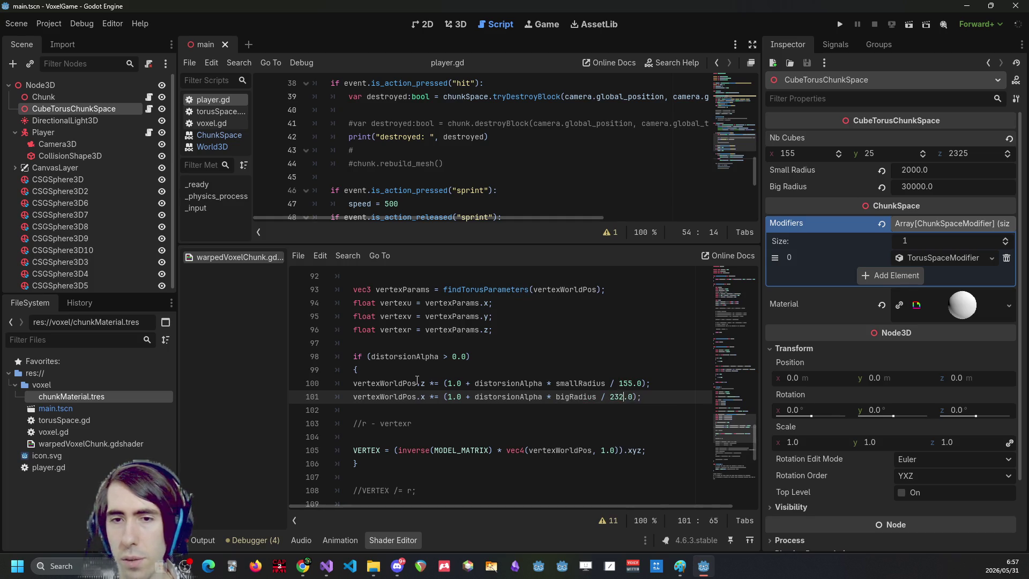
{"action": "left_click", "coordinate": [840, 25]}
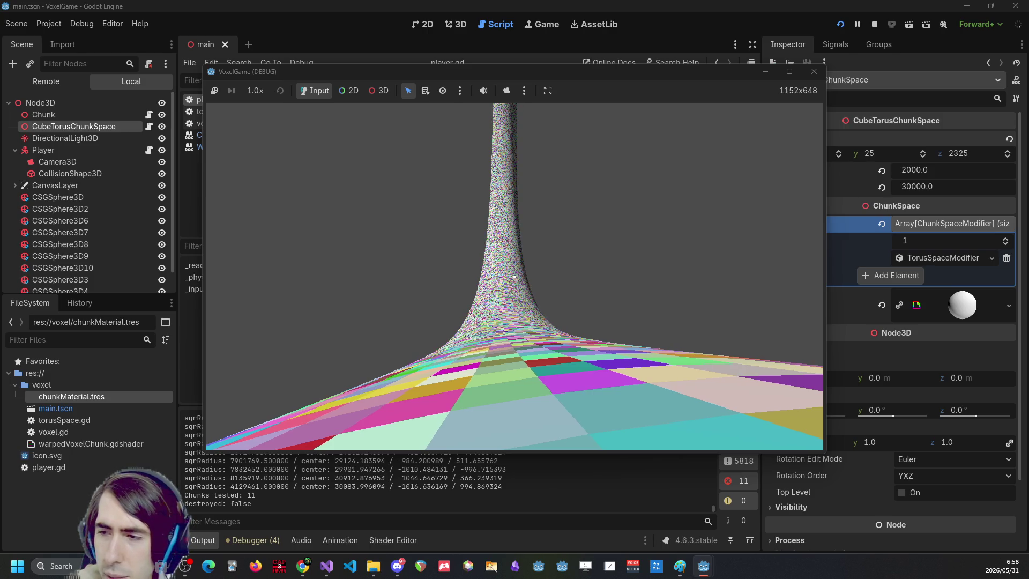
Close the VoxelGame debug window with F8 after viewing the torus warp.
{"action": "key", "text": "F8"}
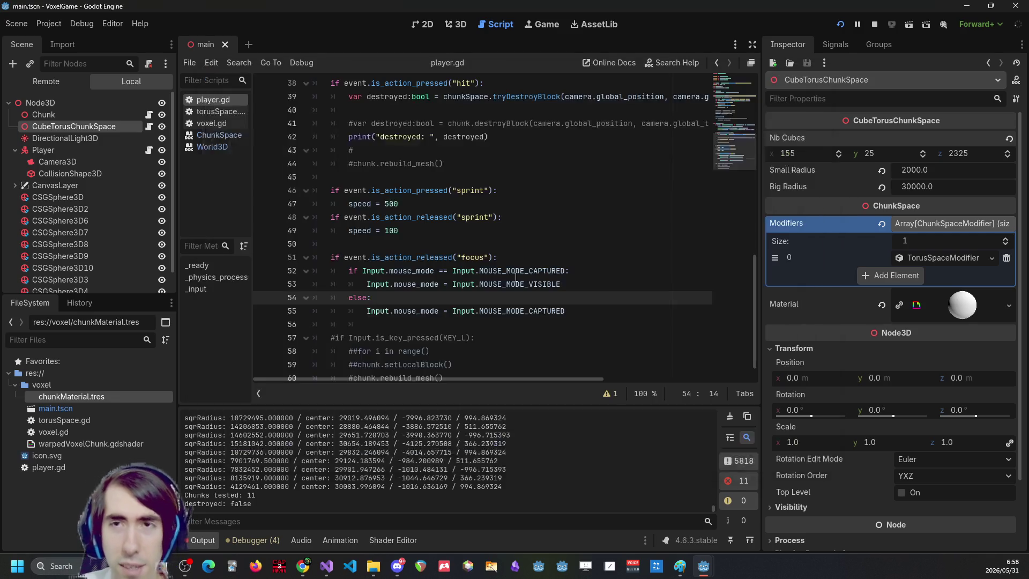
Stop the running game and return to the warpedVoxelChunk shader code in the Shader Editor.
{"action": "left_click", "coordinate": [873, 21]}
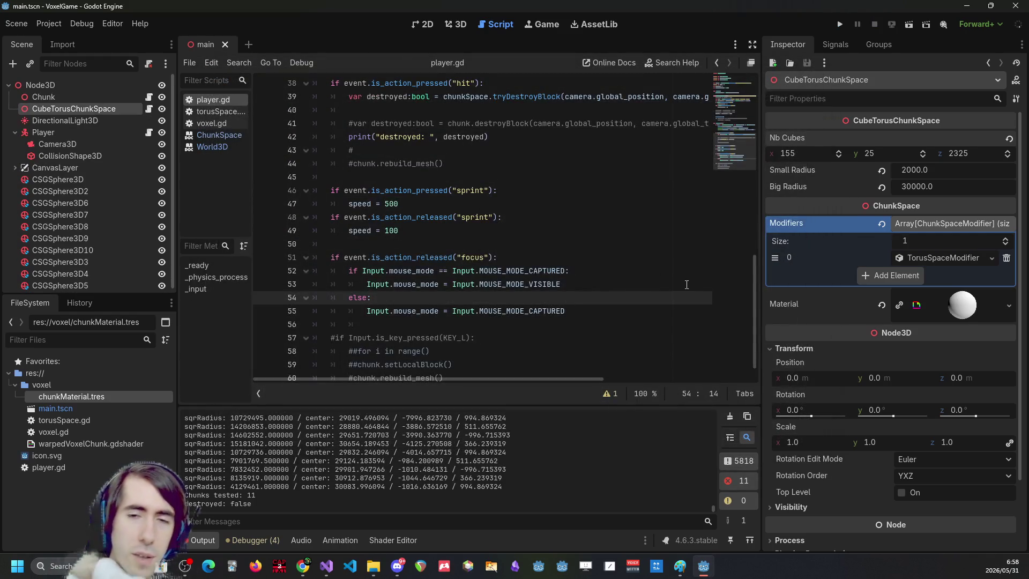
{"action": "left_click", "coordinate": [625, 311]}
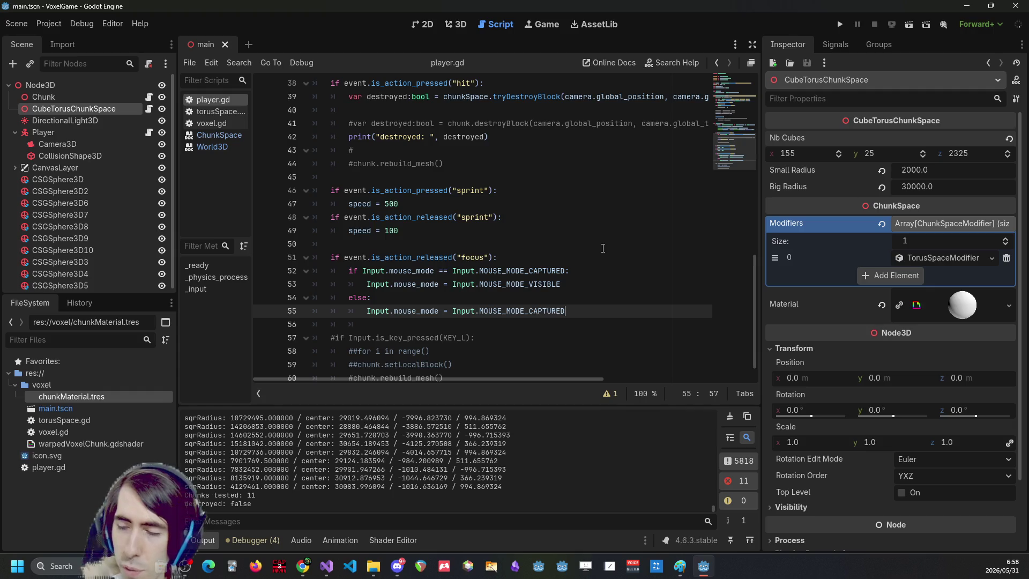
{"action": "left_click", "coordinate": [403, 539]}
Select shader lines 100–101, which scale vertexWorldPos by smallRadius / 155.0 and bigRadius / 2325.0.
{"action": "left_click", "coordinate": [658, 397]}
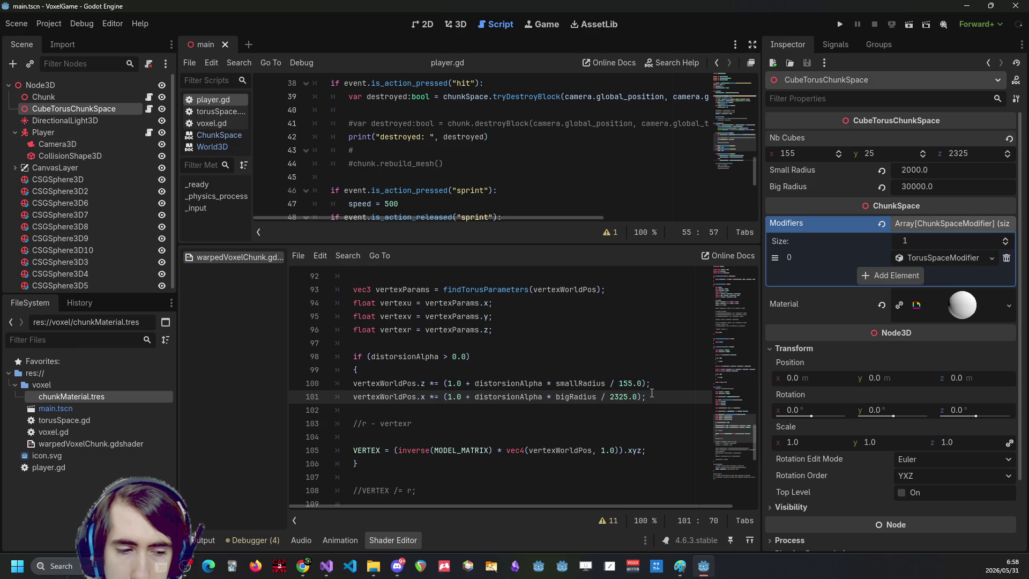
{"action": "mouse_move", "coordinate": [650, 395]}
{"action": "left_mouse_down"}
{"action": "mouse_move", "coordinate": [341, 373]}
{"action": "mouse_move", "coordinate": [336, 382]}
{"action": "left_mouse_up"}
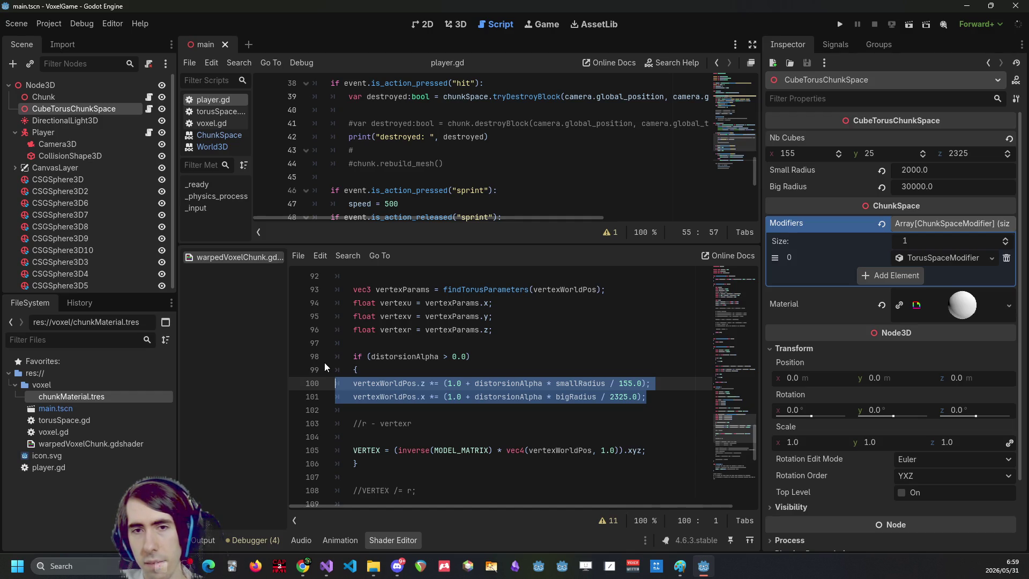
{"action": "key", "text": "alt+Tab"}
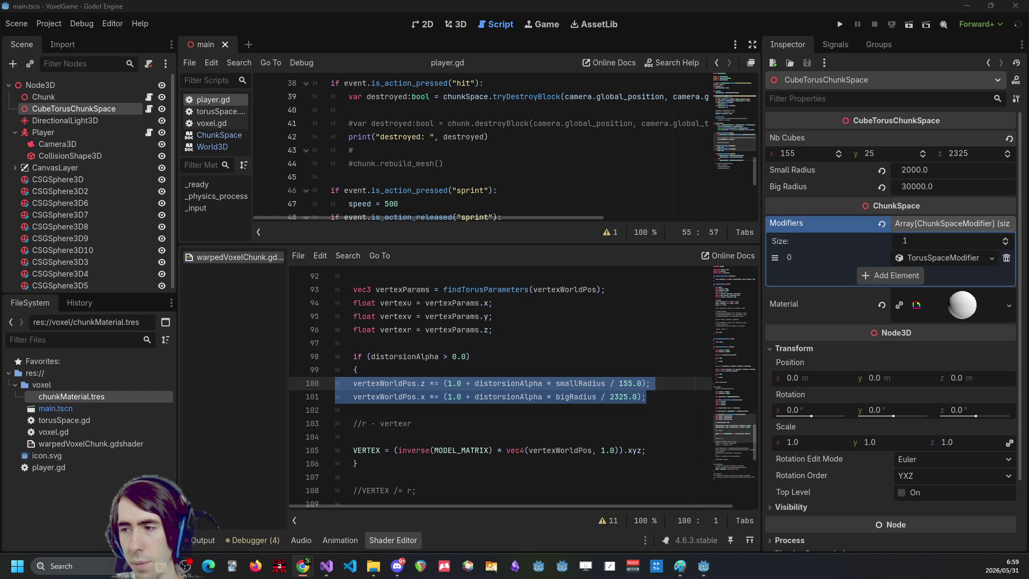
Switch from Godot to the ChatGPT tab in Chrome with the half-typed torus question.
{"action": "key", "text": "alt+Tab"}
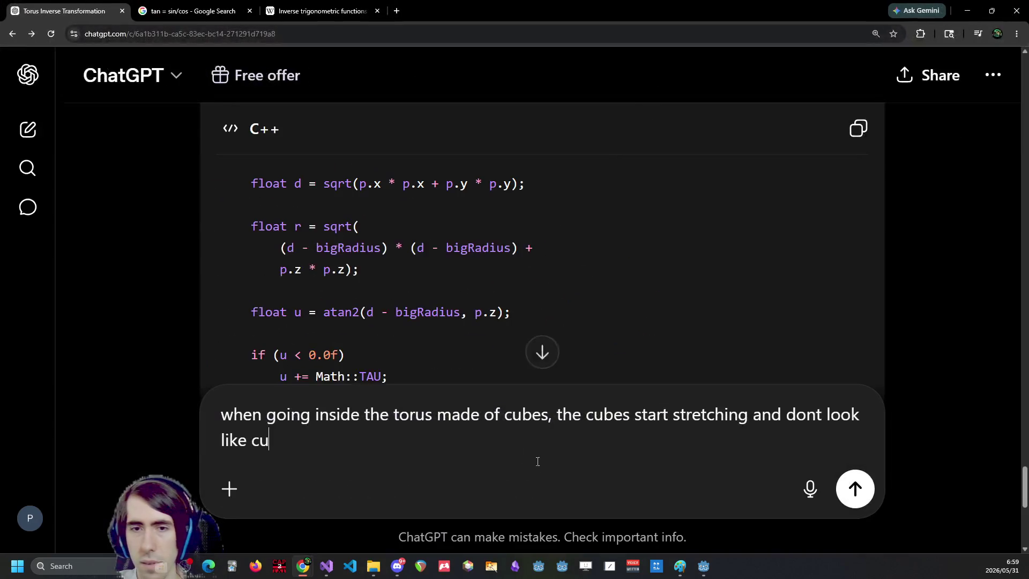
Continue the prompt: modify the player's view so every near cube looks like an actual undistorted cube.
{"action": "type", "text": "bes anymore; "}
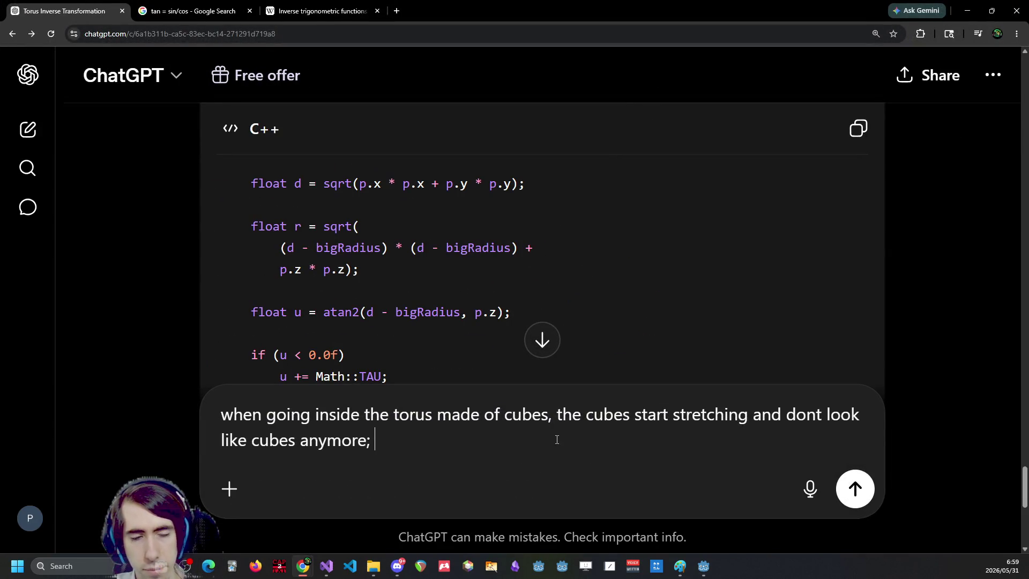
{"action": "type", "text": "I want the plye"}
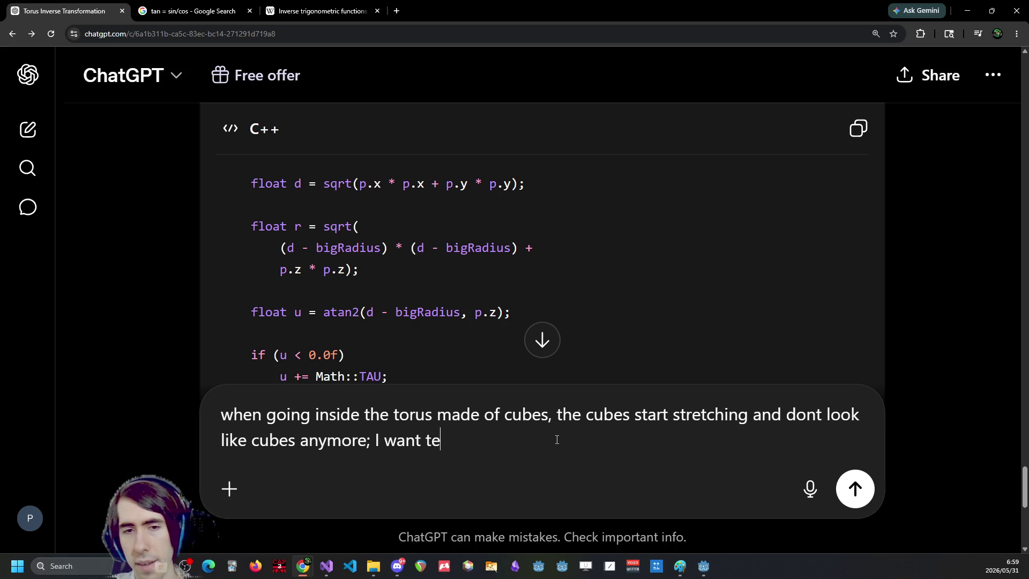
{"action": "key", "text": "BackSpace"}
{"action": "type", "text": "ayer"}
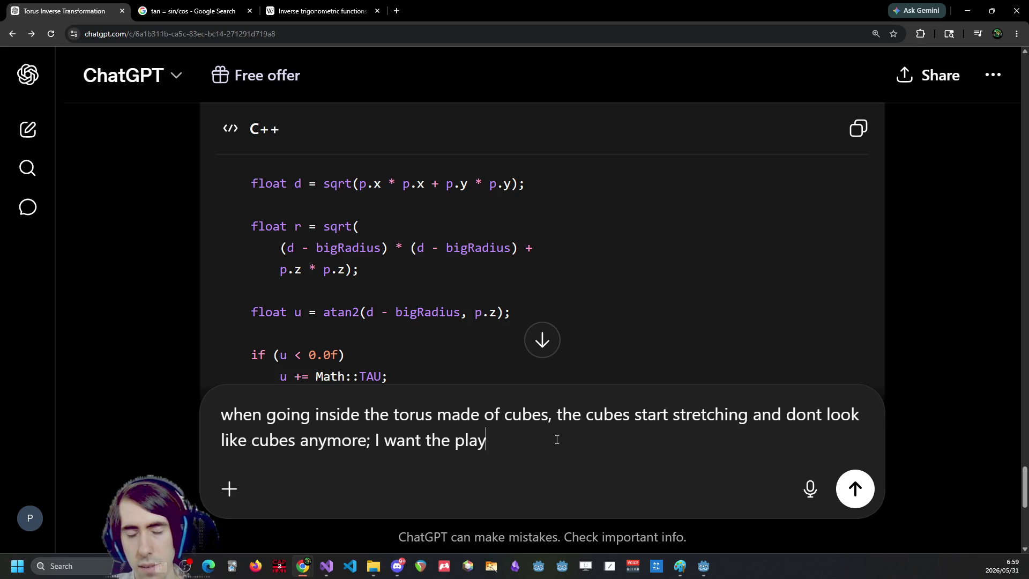
{"action": "key", "text": "ctrl+BackSpace"}
{"action": "type", "text": "view of the player"}
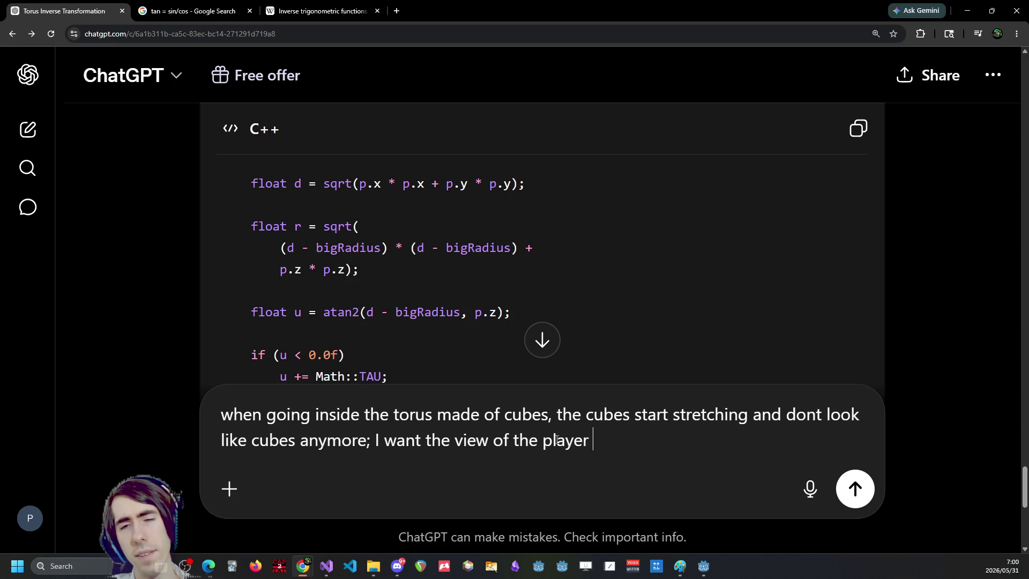
{"action": "type", "text": " to"}
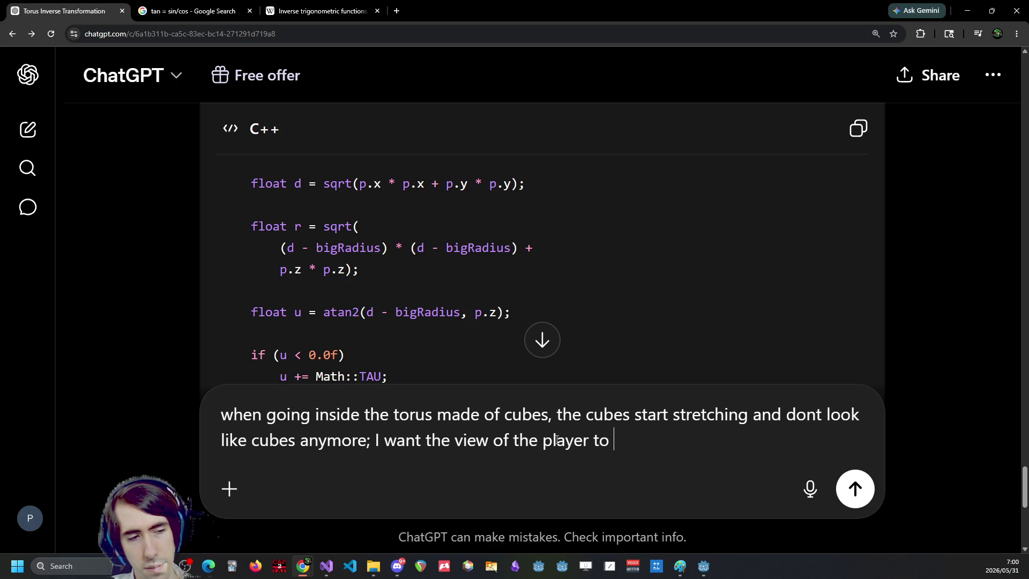
{"action": "key", "text": "ctrl+Left"}
{"action": "key", "text": "ctrl+Left"}
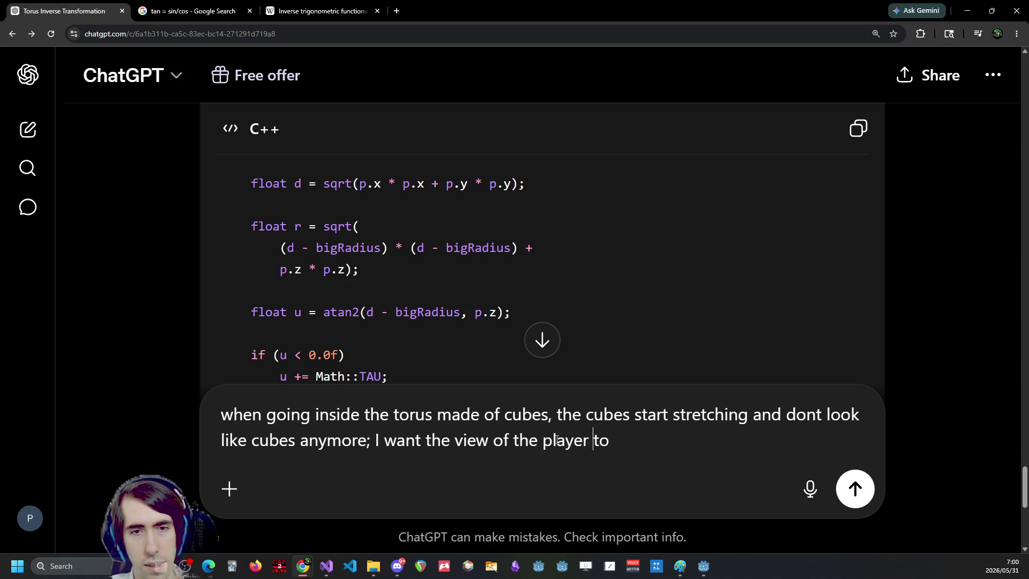
{"action": "key", "text": "ctrl+Left"}
{"action": "key", "text": "ctrl+Left"}
{"action": "key", "text": "ctrl+Left"}
{"action": "type", "text": "to modify"}
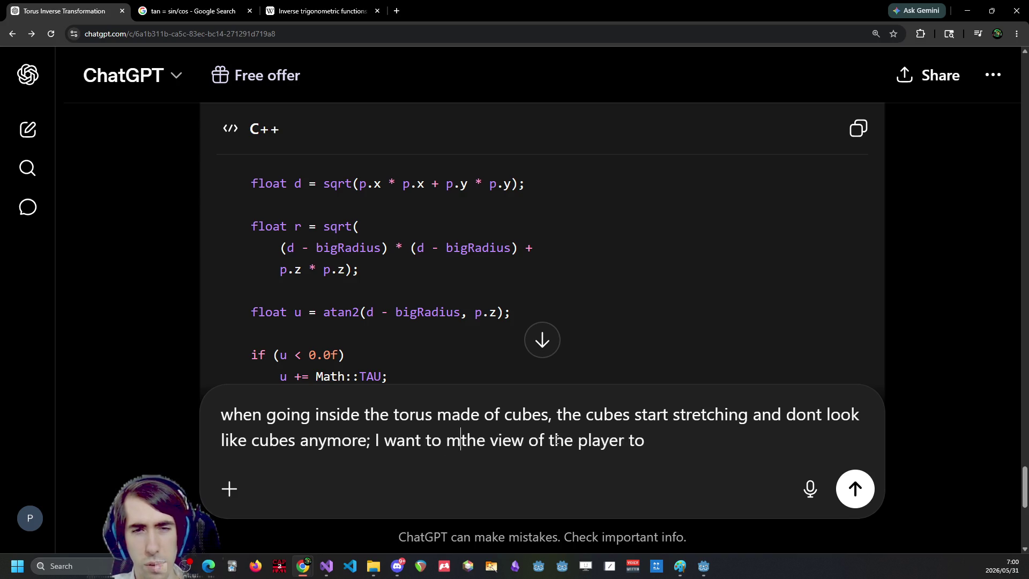
{"action": "key", "text": "ctrl+Right"}
{"action": "key", "text": "ctrl+Right"}
{"action": "key", "text": "ctrl+Right"}
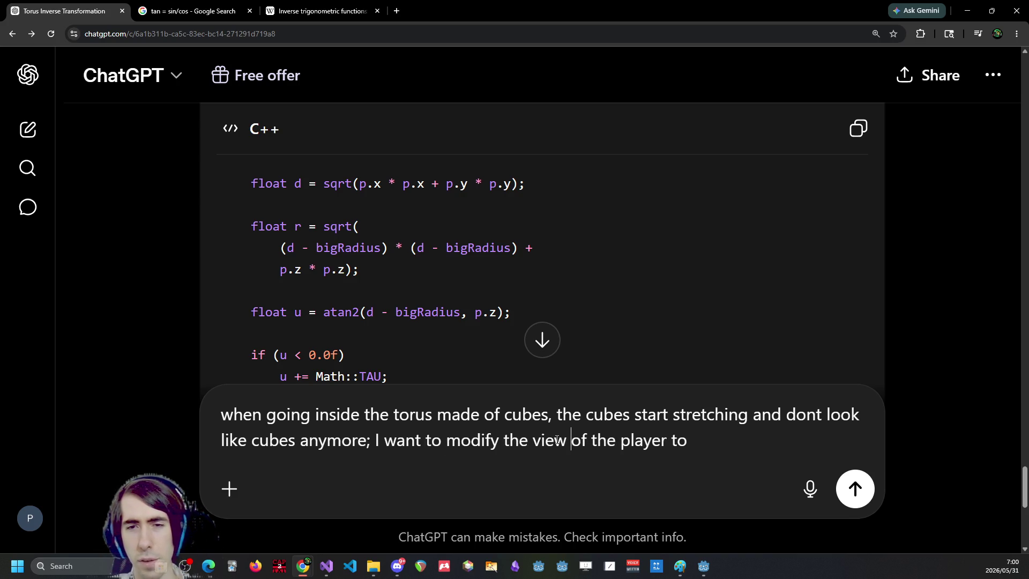
{"action": "key", "text": "ctrl+BackSpace"}
{"action": "type", "text": "so that "}
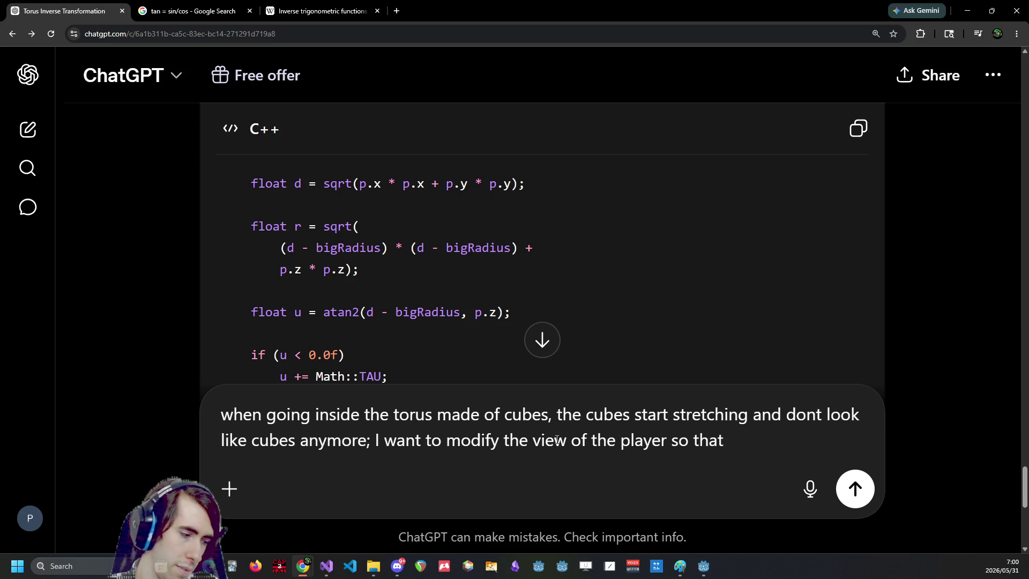
{"action": "type", "text": "every "}
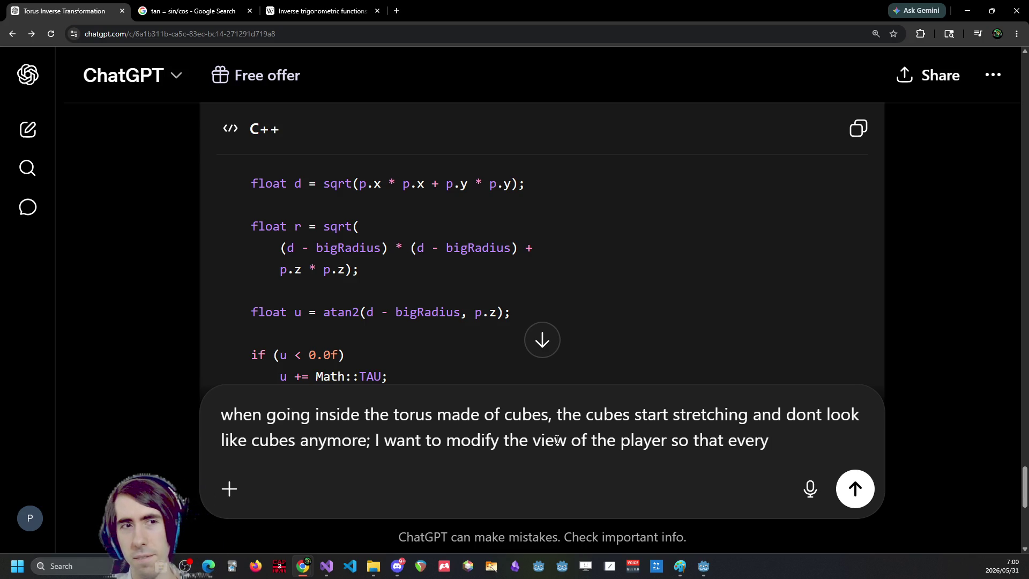
{"action": "type", "text": "near cub"}
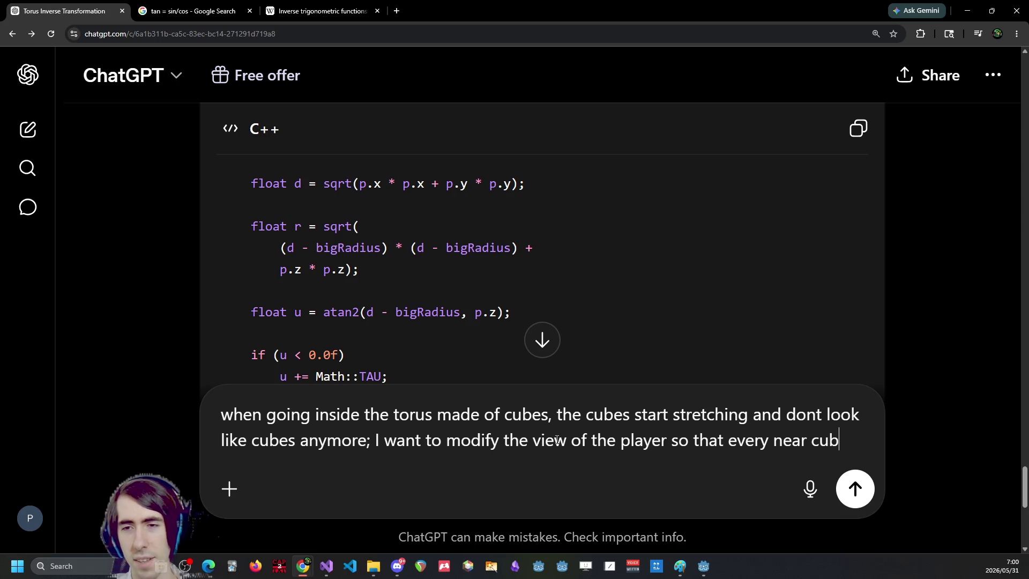
{"action": "type", "text": "e looks "}
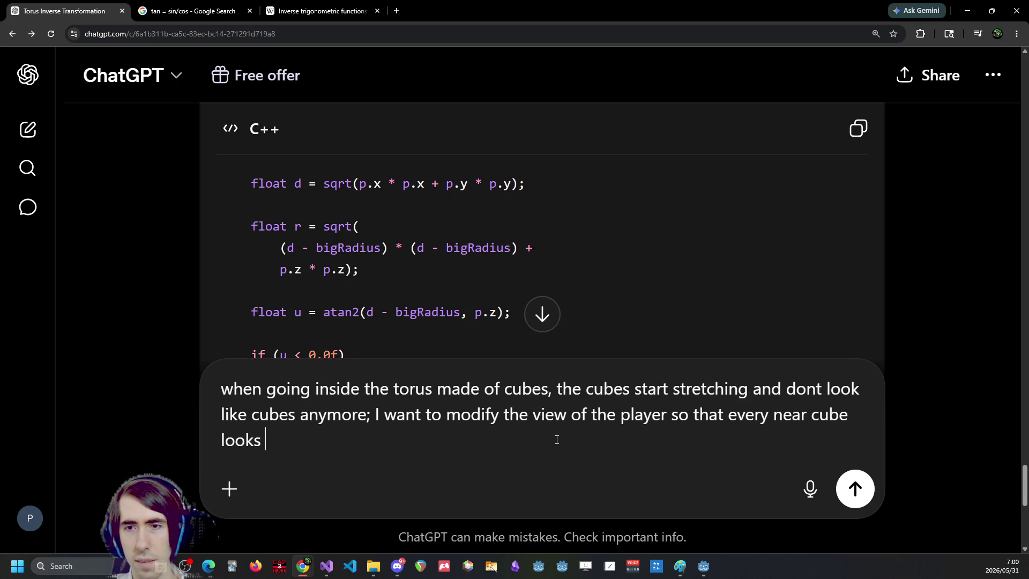
{"action": "type", "text": "like an actualy"}
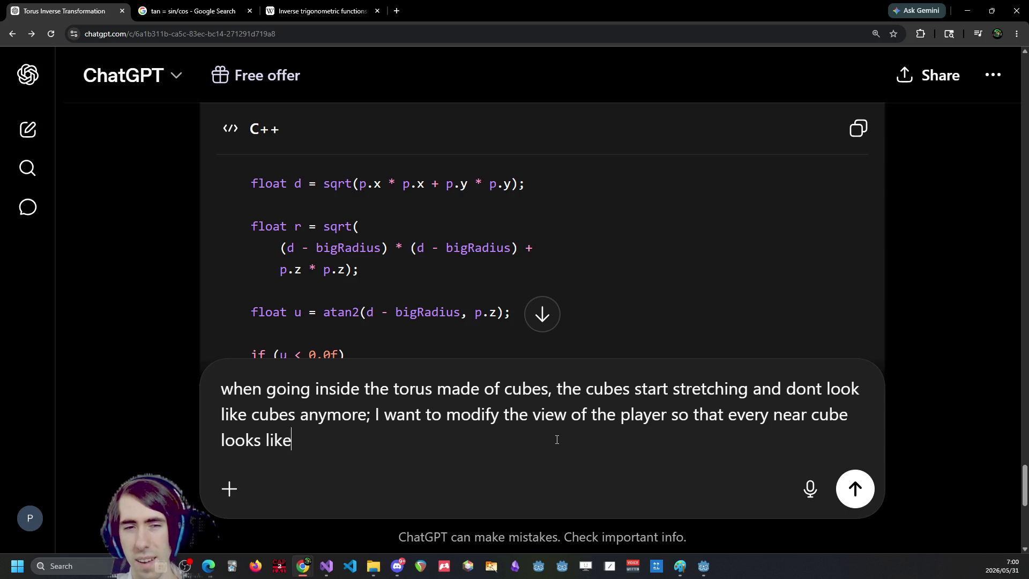
{"action": "key", "text": "BackSpace"}
{"action": "type", "text": "cube"}
{"action": "key", "text": "ctrl+Left"}
{"action": "type", "text": "undistort"}
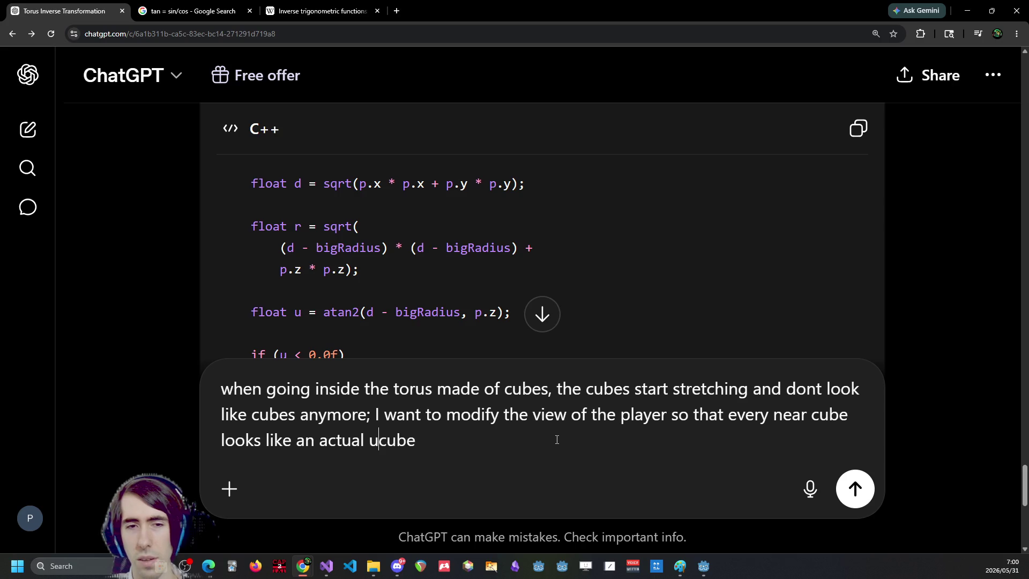
{"action": "type", "text": "ed"}
Add that the torus transformation stays and far cubes remain 'kind of donut shaped still', then send.
{"action": "key", "text": "End"}
{"action": "type", "text": ", "}
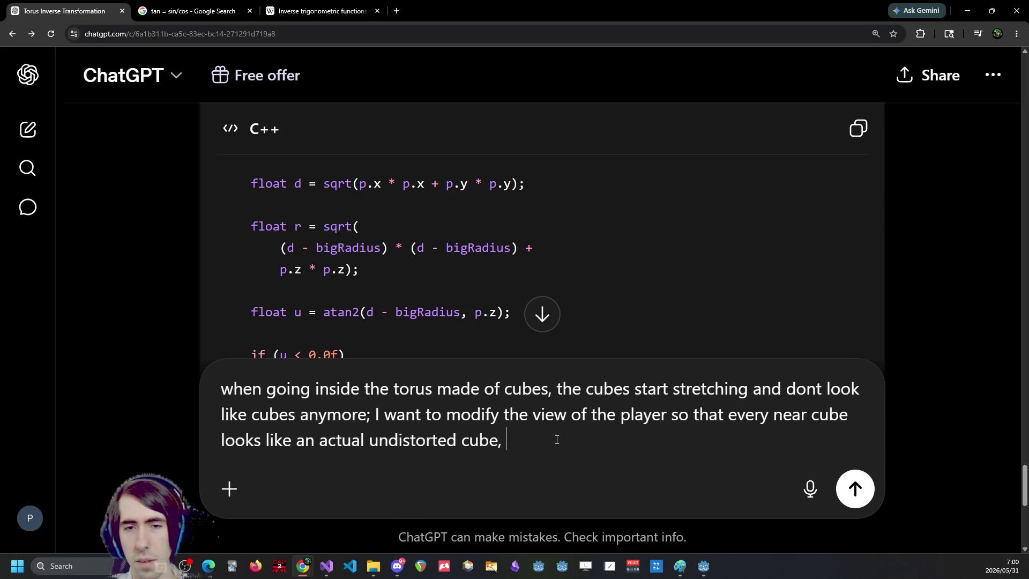
{"action": "type", "text": "but I dont want to undo "}
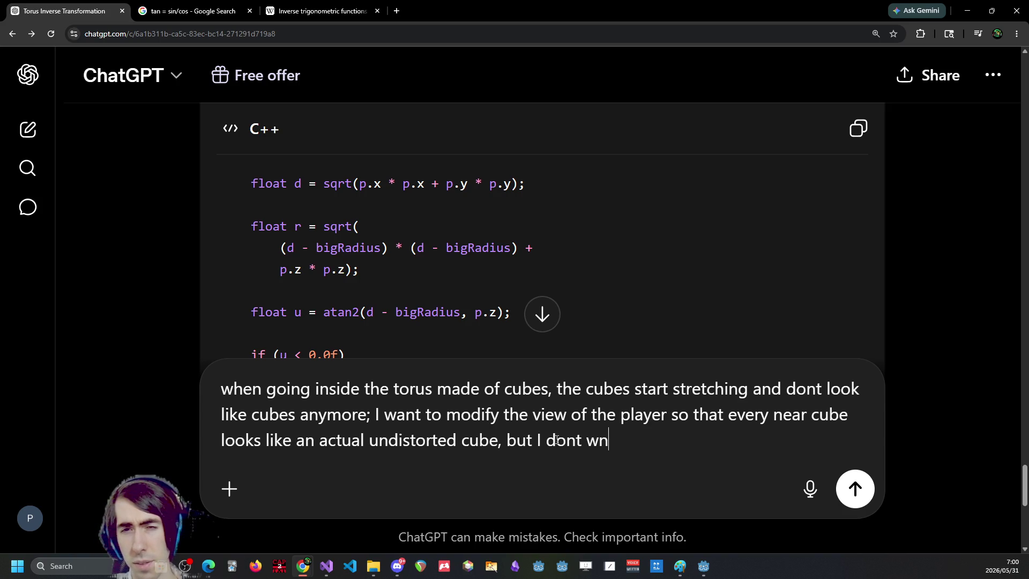
{"action": "type", "text": "the ot"}
{"action": "key", "text": "BackSpace"}
{"action": "key", "text": "BackSpace"}
{"action": "type", "text": "tor"}
{"action": "type", "text": "us tr"}
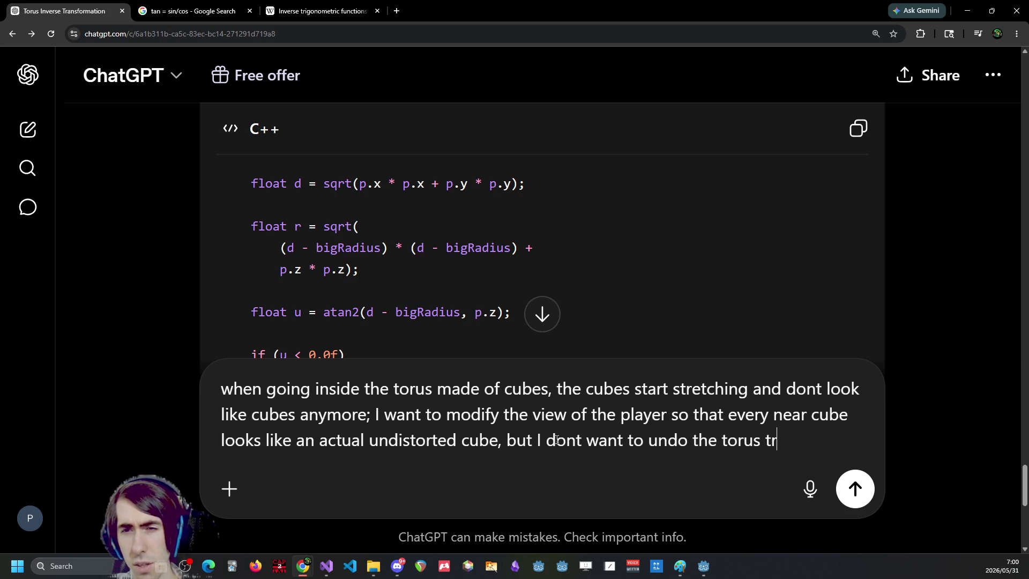
{"action": "type", "text": "ansformation "}
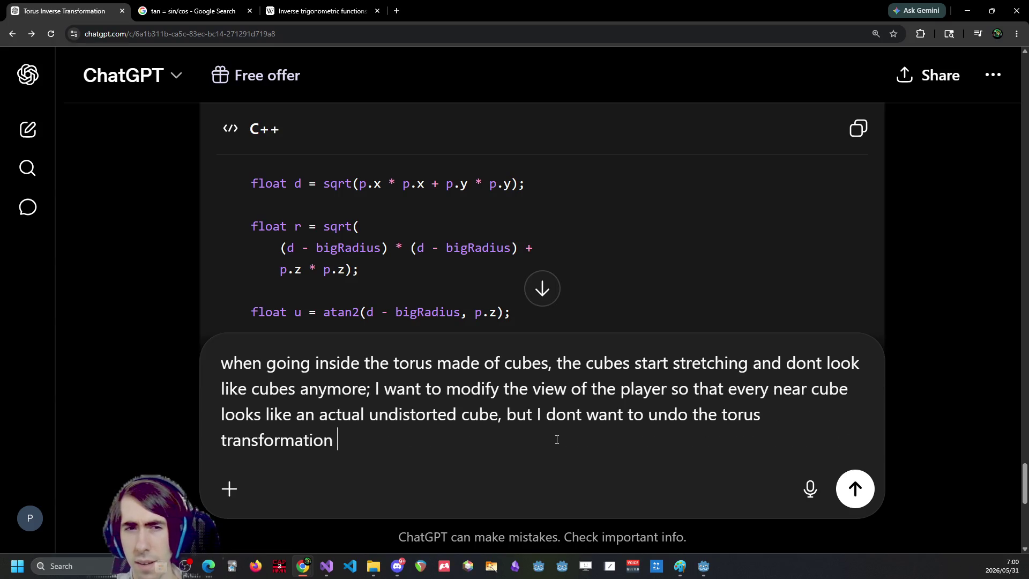
{"action": "type", "text": "and want to keep the c"}
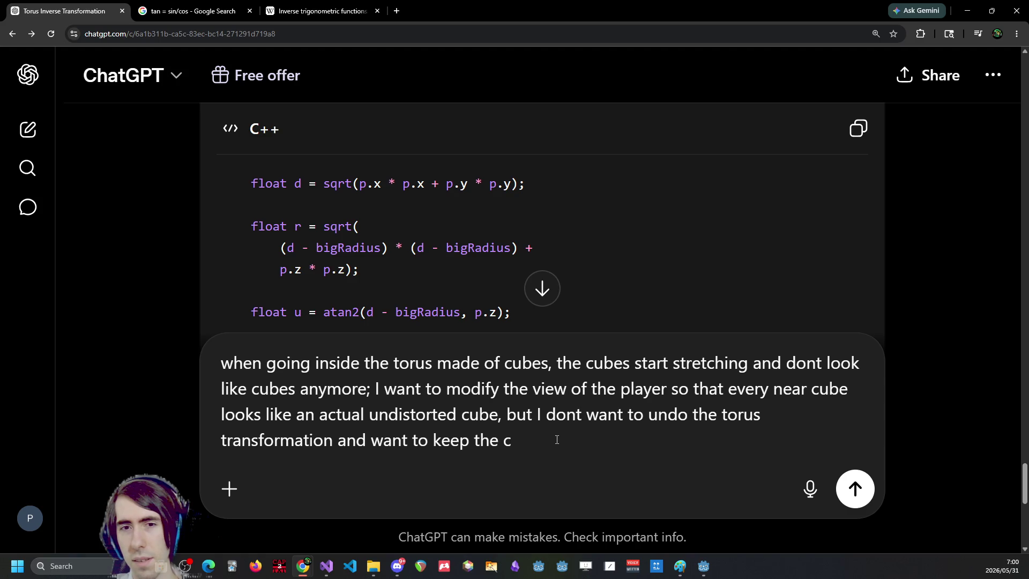
{"action": "type", "text": "u"}
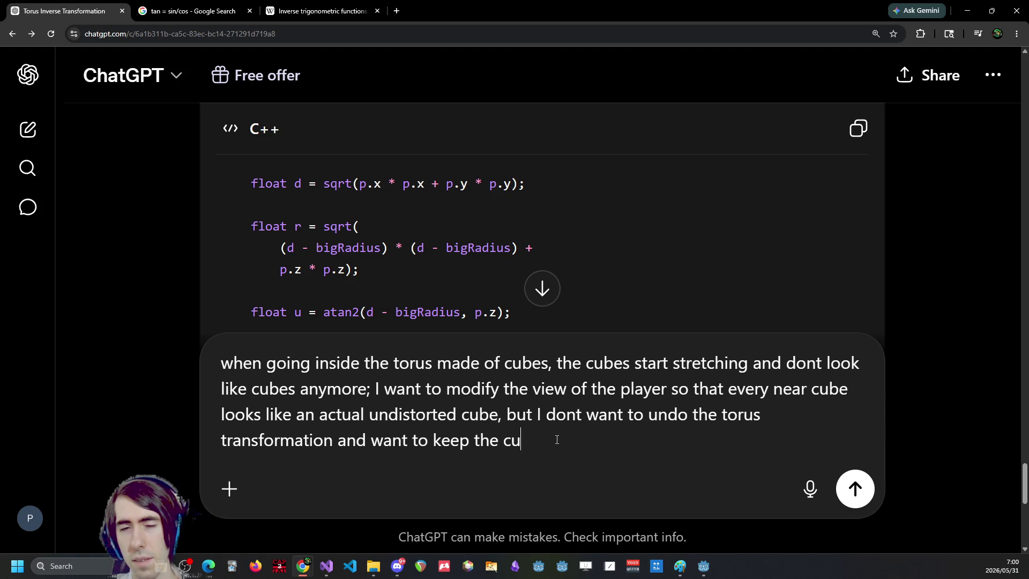
{"action": "type", "text": "bes"}
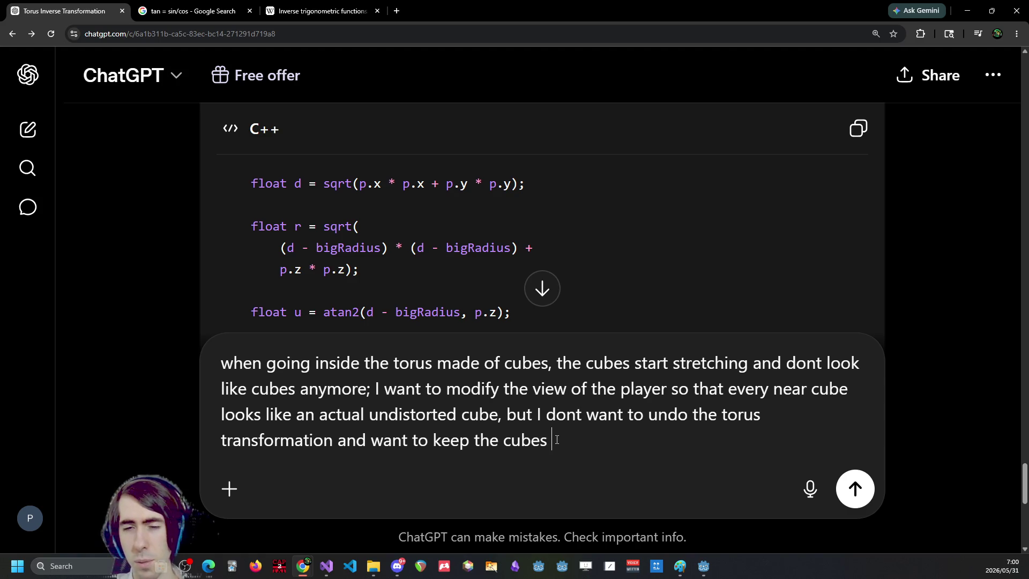
{"action": "type", "text": " that are far away"}
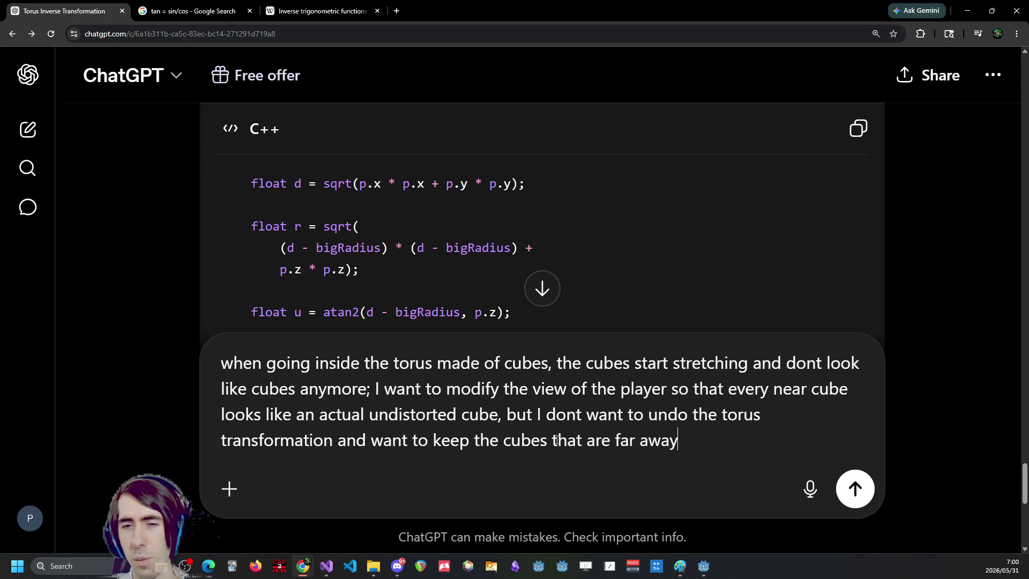
{"action": "type", "text": " kind of donut  sh"}
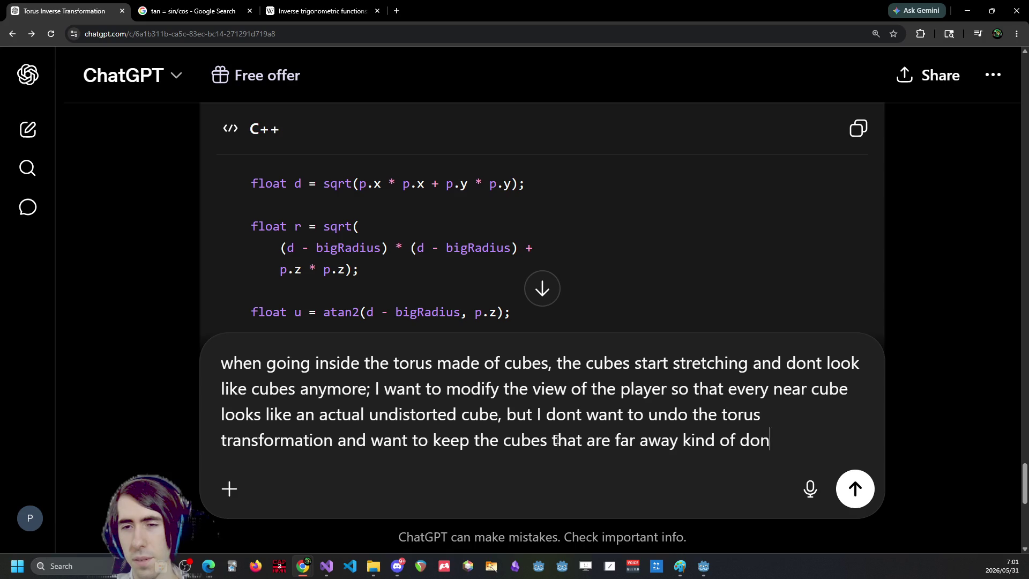
{"action": "key", "text": "BackSpace"}
{"action": "key", "text": "BackSpace"}
{"action": "type", "text": "s"}
{"action": "key", "text": "BackSpace"}
{"action": "key", "text": "BackSpace"}
{"action": "type", "text": "shaped still"}
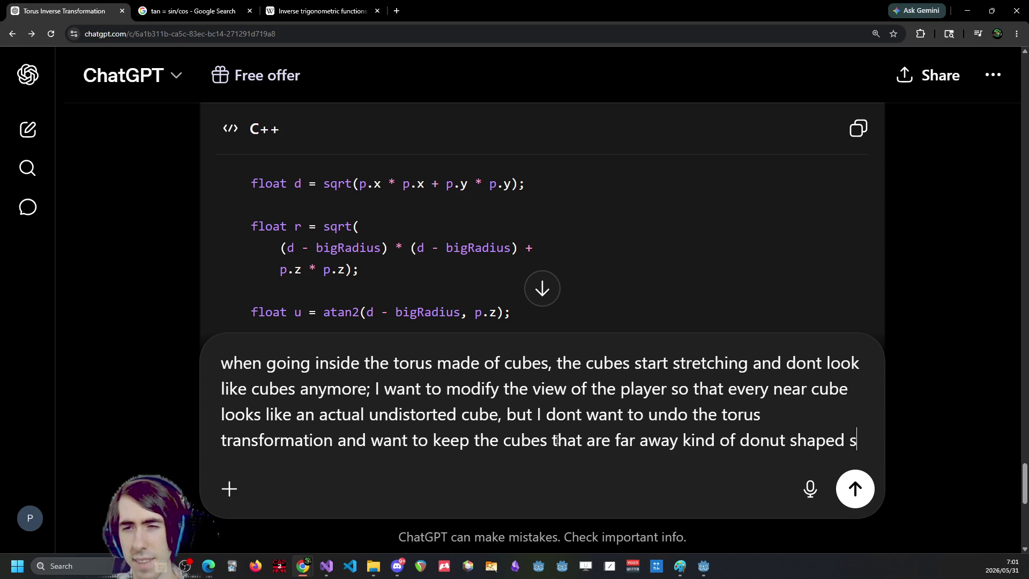
{"action": "key", "text": "Return"}
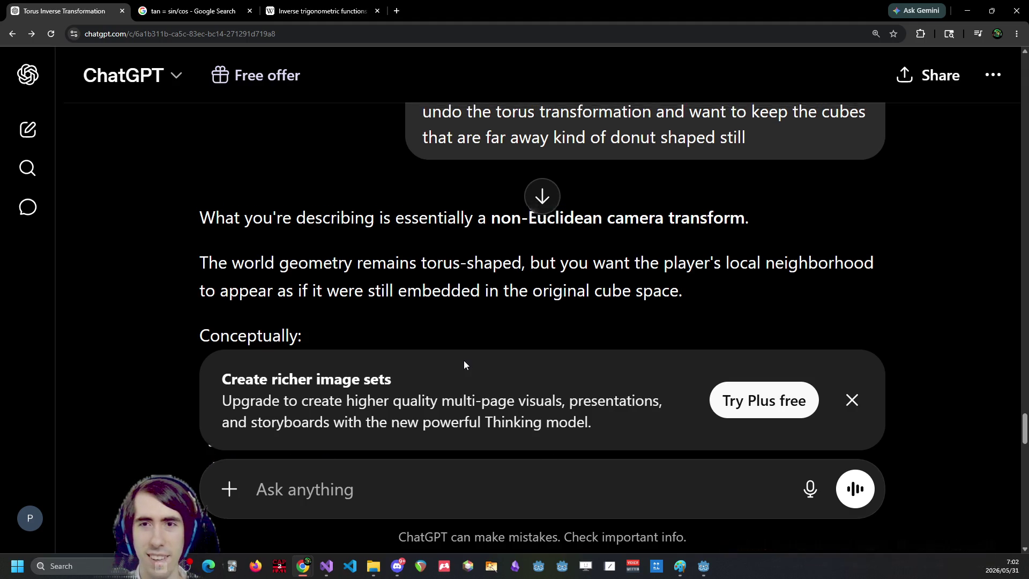
Scroll up slightly to see the sent question above ChatGPT's non-Euclidean camera transform reply.
{"action": "scroll", "coordinate": [464, 362], "scroll_direction": "up", "scroll_amount": 1}
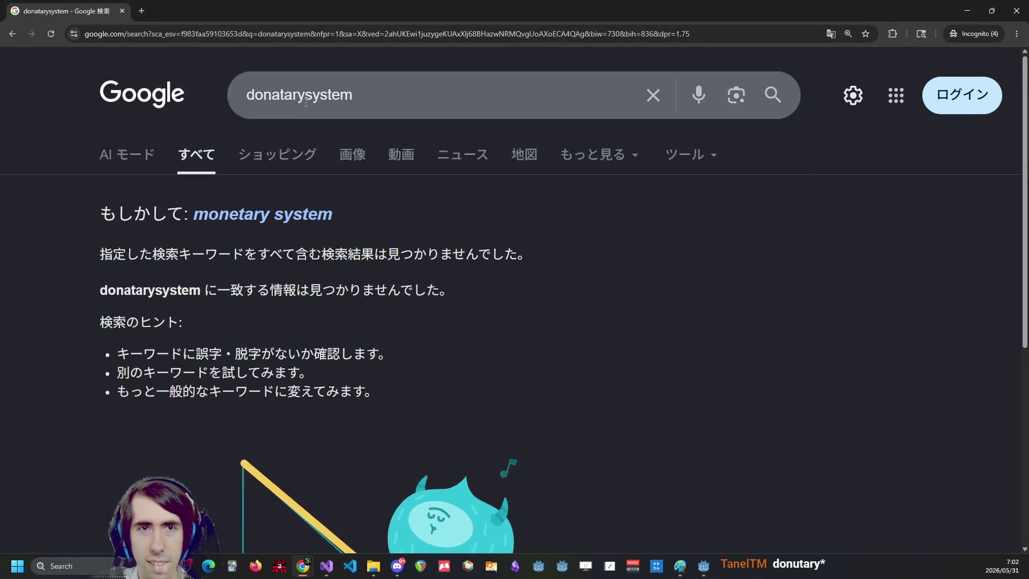
Run the Google search for 'donatary system' and skim the results.
{"action": "left_click", "coordinate": [309, 101]}
{"action": "key", "text": "Return"}
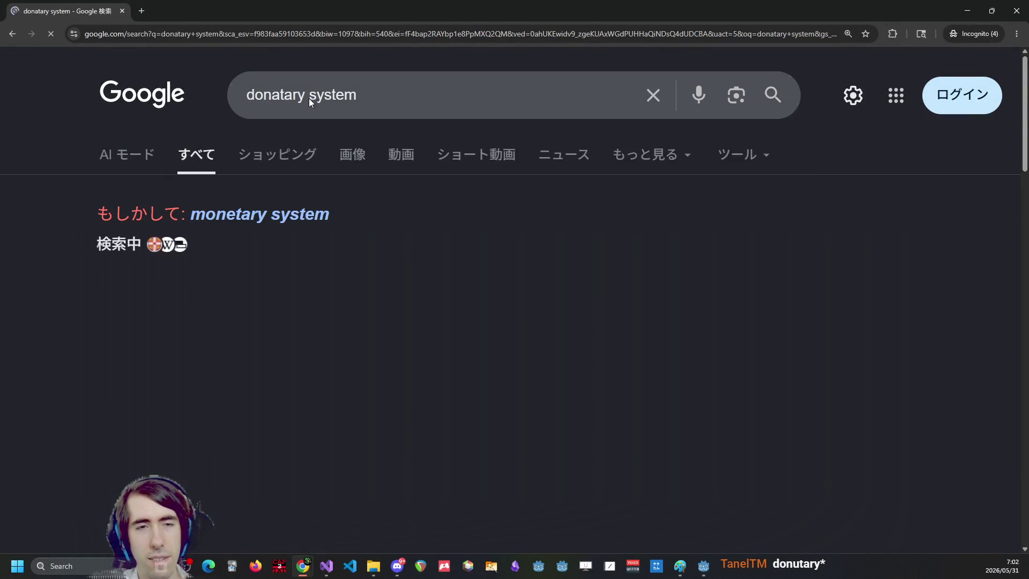
{"action": "scroll", "coordinate": [426, 175], "scroll_direction": "down", "scroll_amount": 1}
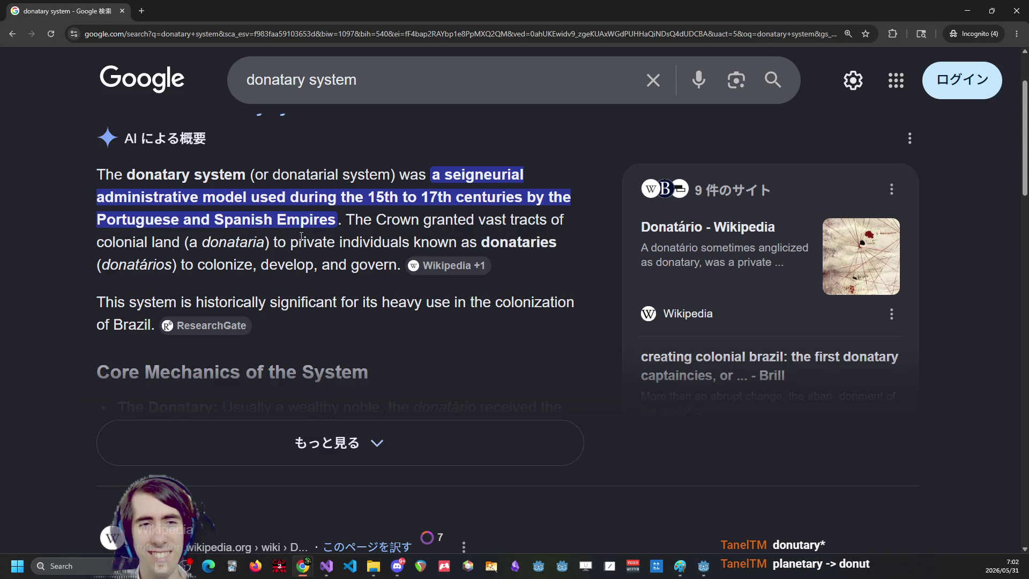
{"action": "scroll", "coordinate": [301, 324], "scroll_direction": "up", "scroll_amount": 2}
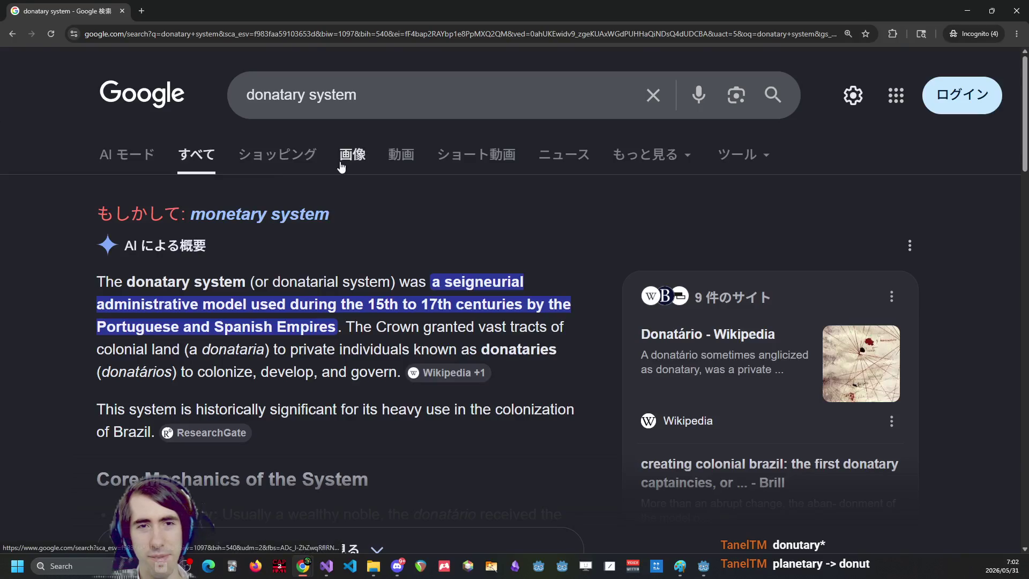
View Google image results for 'donutary system', then return to the ChatGPT window.
{"action": "left_click", "coordinate": [340, 164]}
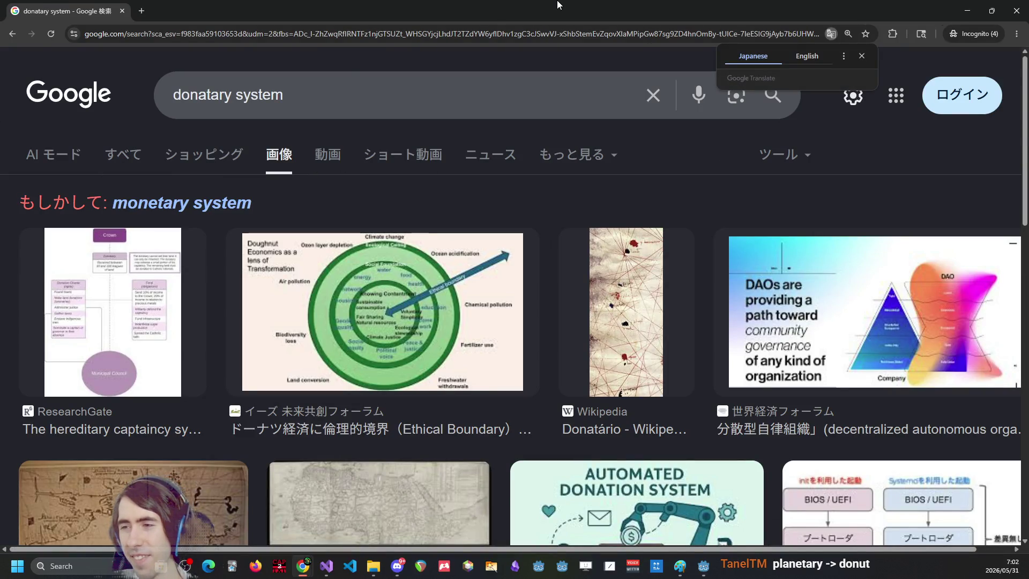
{"action": "double_click", "coordinate": [217, 96]}
{"action": "type", "text": "d"}
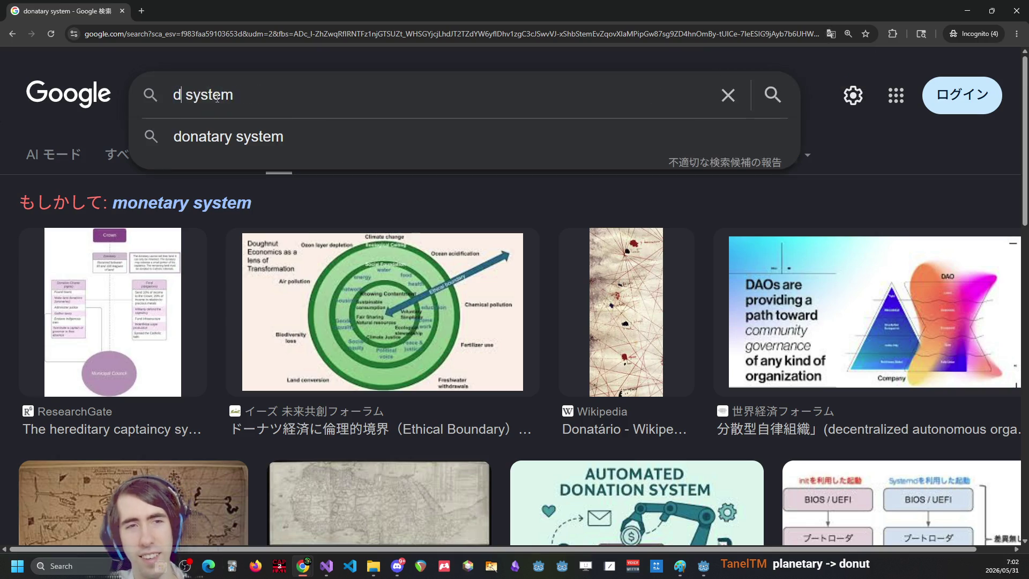
{"action": "type", "text": "onutary"}
{"action": "key", "text": "Return"}
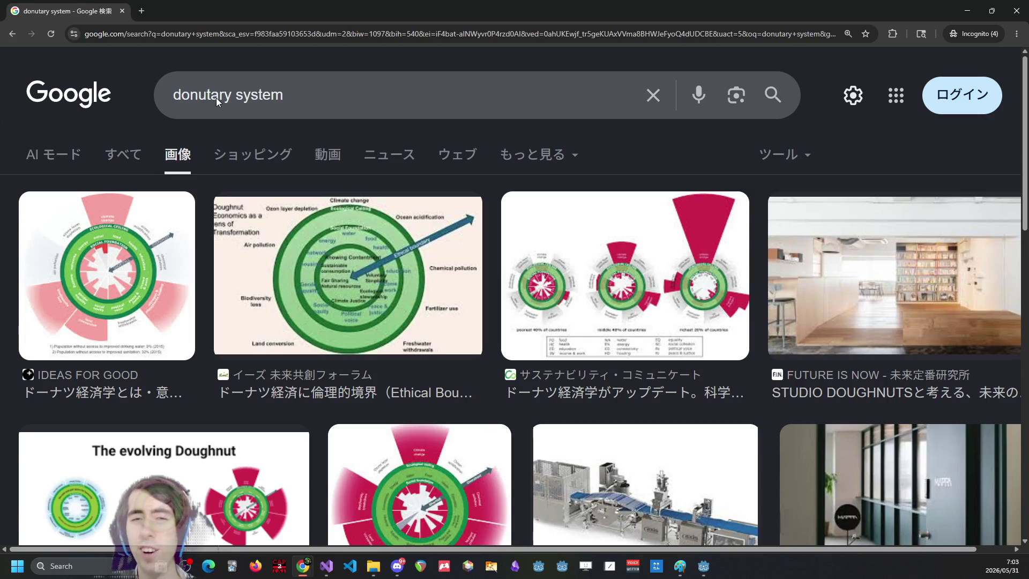
{"action": "key", "text": "alt+Tab"}
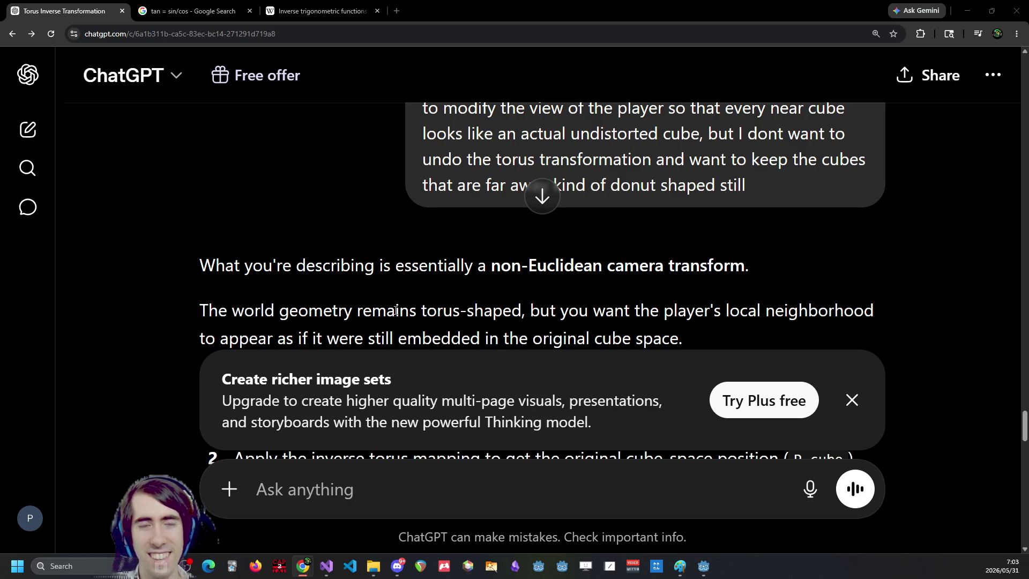
Zoom the ChatGPT page out and close the 'Create richer image sets' upgrade banner.
{"action": "scroll", "coordinate": [395, 310], "scroll_direction": "down", "scroll_amount": 1}
{"action": "scroll", "coordinate": [395, 310], "scroll_direction": "down", "scroll_amount": 1}
{"action": "scroll", "coordinate": [382, 235], "scroll_direction": "up", "scroll_amount": 1}
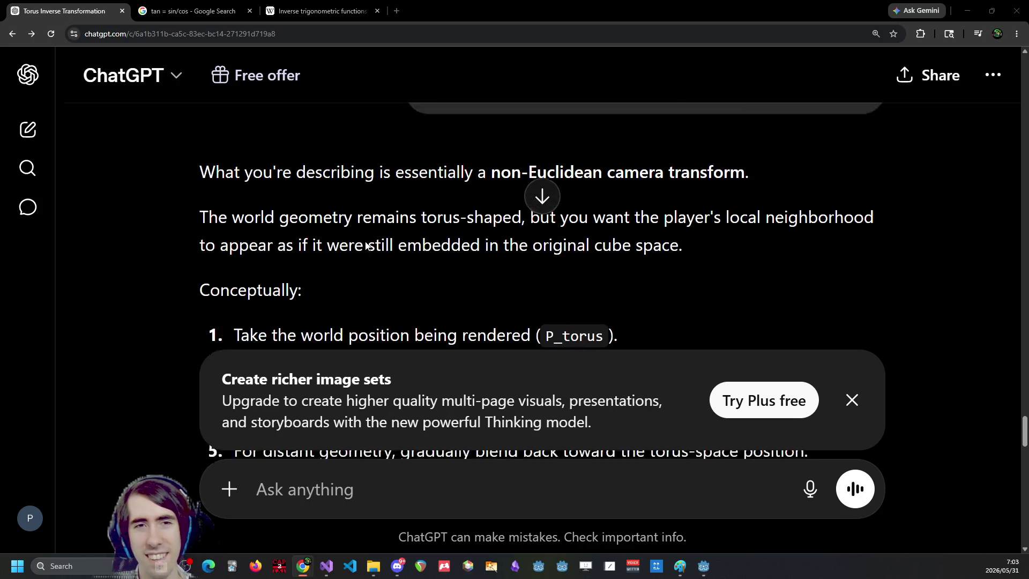
{"action": "scroll", "coordinate": [616, 256], "scroll_direction": "up", "scroll_amount": 1}
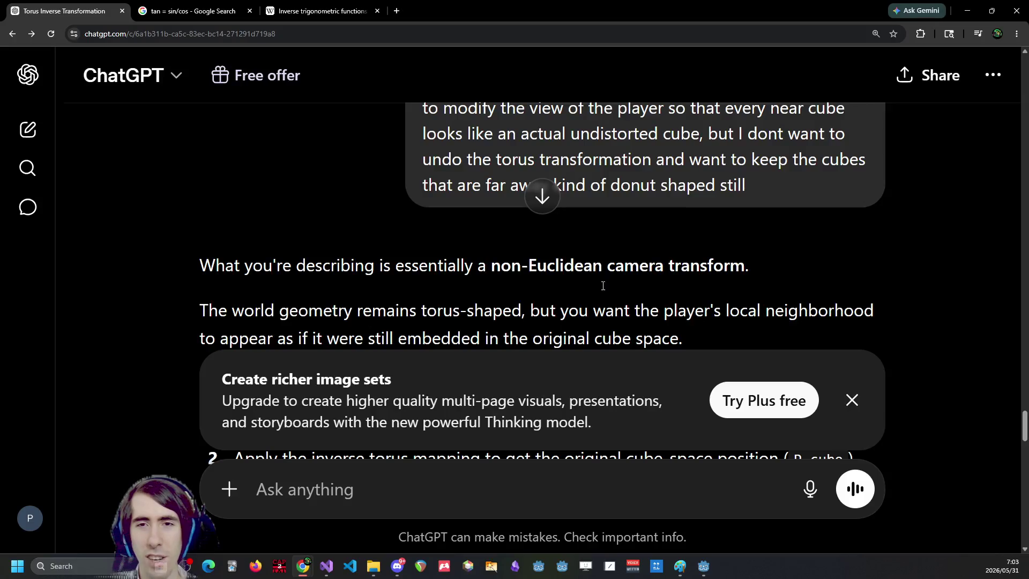
{"action": "left_click_drag", "start_coordinate": [630, 310], "coordinate": [635, 279]}
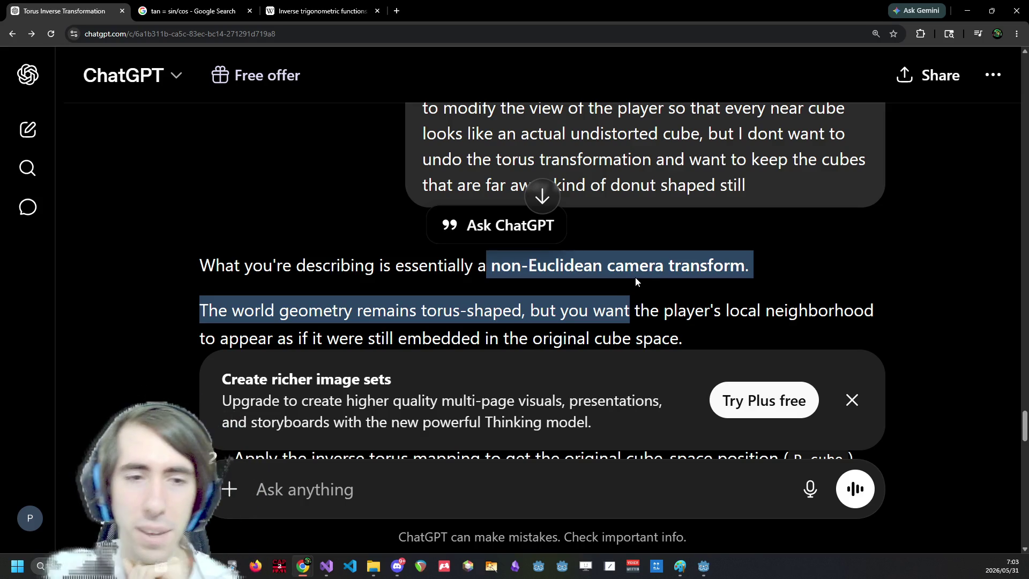
{"action": "scroll", "coordinate": [513, 321], "scroll_direction": "down", "scroll_amount": 2}
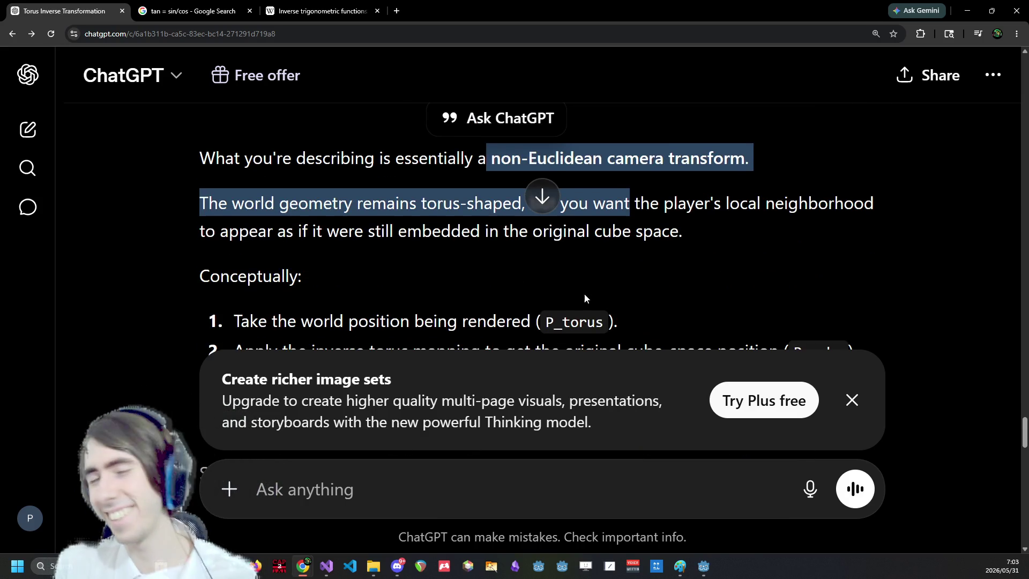
{"action": "key", "text": "ctrl+minus"}
{"action": "scroll", "coordinate": [583, 292], "scroll_direction": "down", "scroll_amount": 2}
{"action": "left_click", "coordinate": [871, 421]}
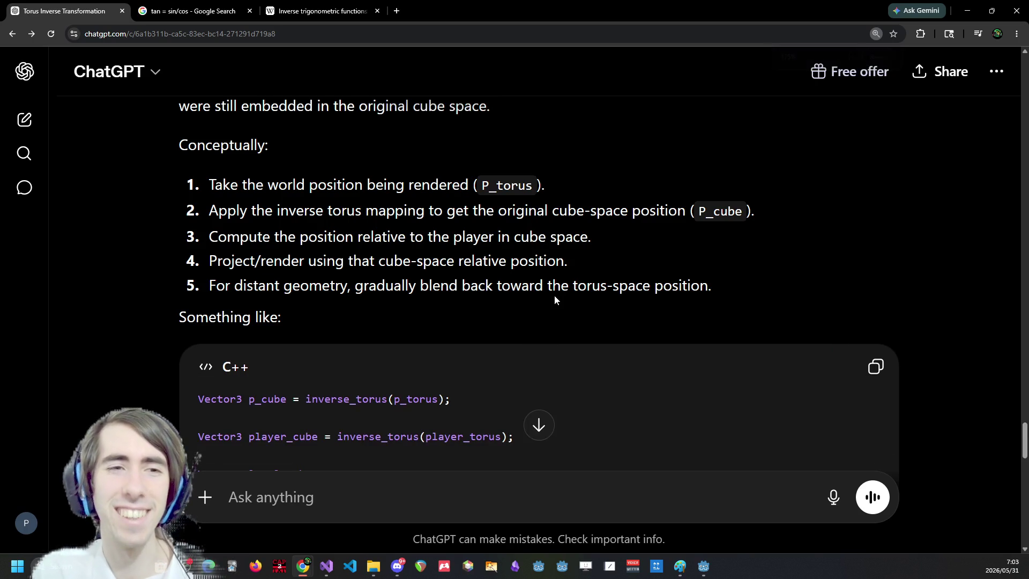
Highlight the reply's phrases about the player's local neighborhood and the rendered position.
{"action": "scroll", "coordinate": [555, 296], "scroll_direction": "down", "scroll_amount": 9}
{"action": "scroll", "coordinate": [561, 299], "scroll_direction": "up", "scroll_amount": 2}
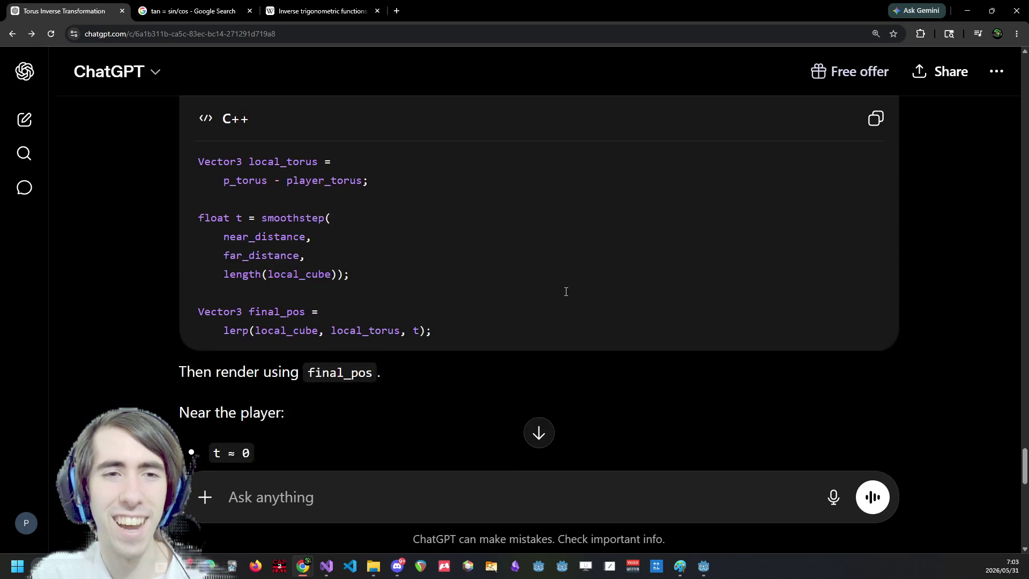
{"action": "scroll", "coordinate": [565, 291], "scroll_direction": "up", "scroll_amount": 8}
{"action": "scroll", "coordinate": [643, 235], "scroll_direction": "down", "scroll_amount": 2}
{"action": "left_click", "coordinate": [663, 221]}
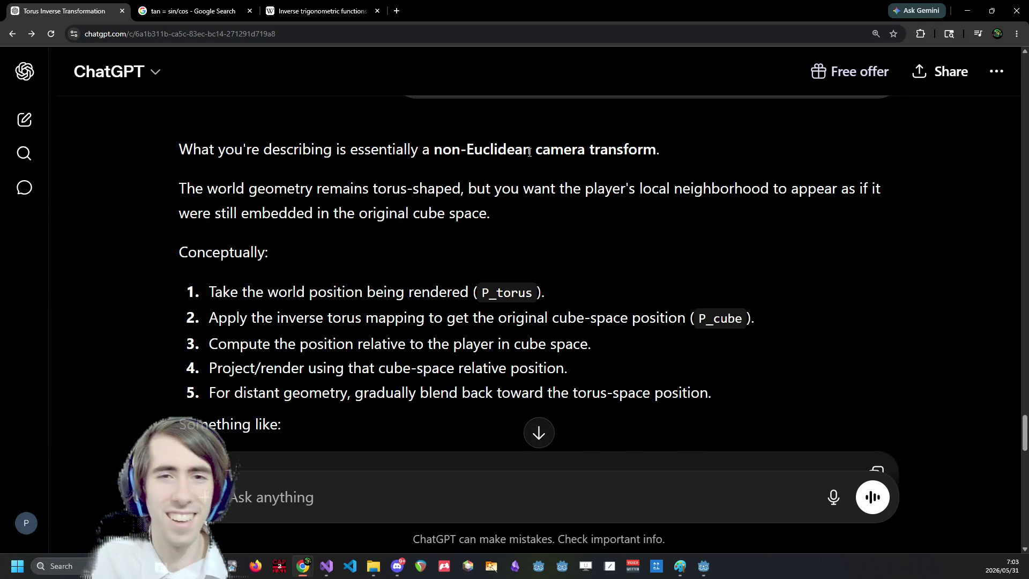
{"action": "left_click_drag", "start_coordinate": [495, 188], "coordinate": [816, 188]}
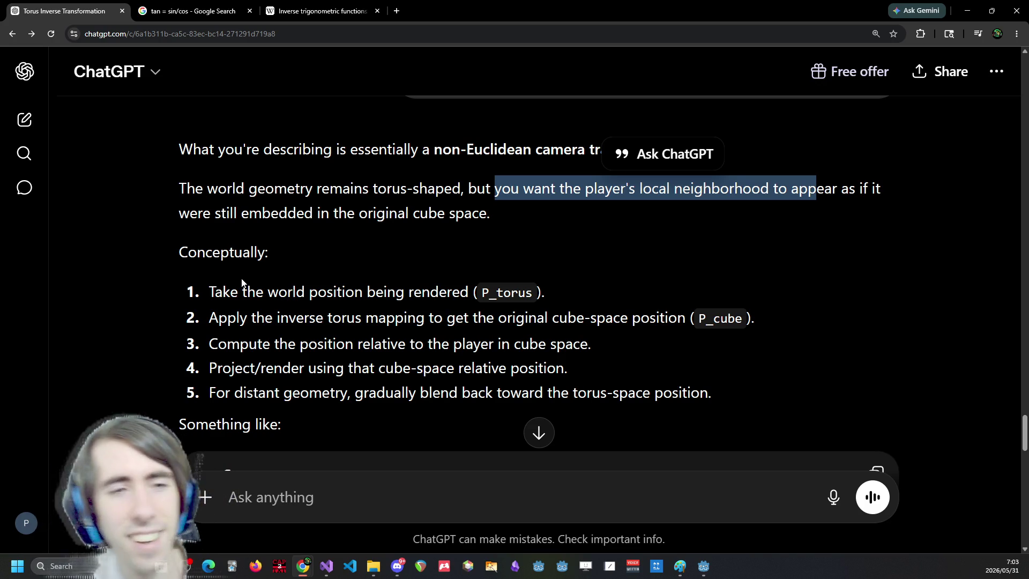
{"action": "scroll", "coordinate": [301, 259], "scroll_direction": "down", "scroll_amount": 1}
{"action": "left_click_drag", "start_coordinate": [351, 233], "coordinate": [510, 238]}
{"action": "left_click", "coordinate": [509, 238]}
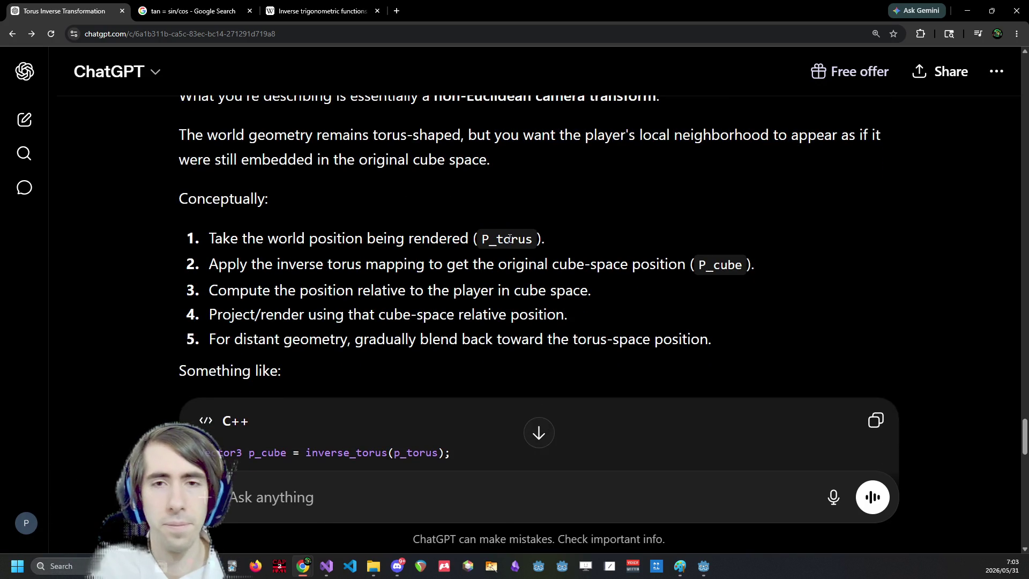
Select P_torus and highlight the first three numbered steps, including 'inverse' and 'torus' in step 2.
{"action": "double_click", "coordinate": [502, 238]}
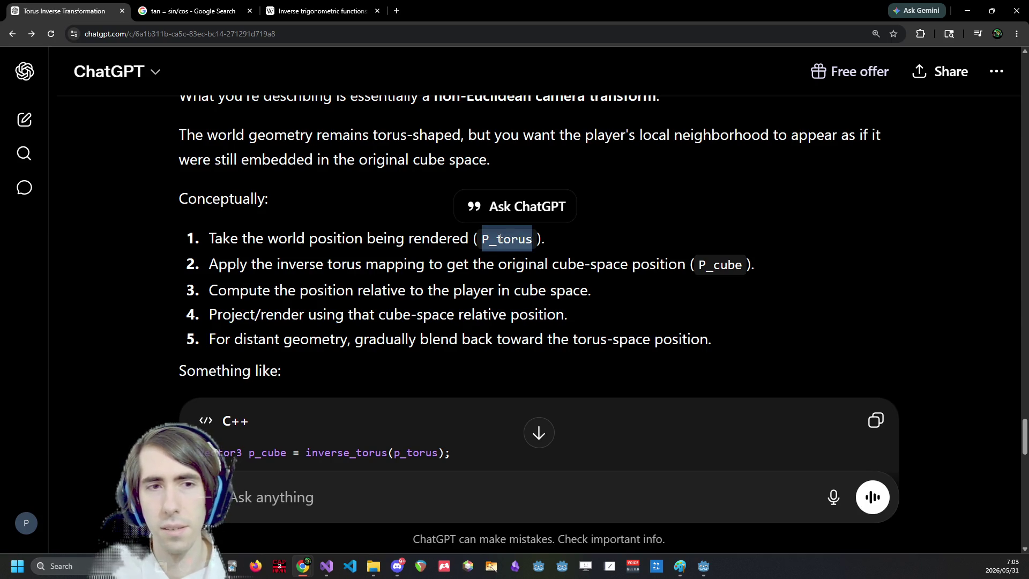
{"action": "triple_click", "coordinate": [338, 249]}
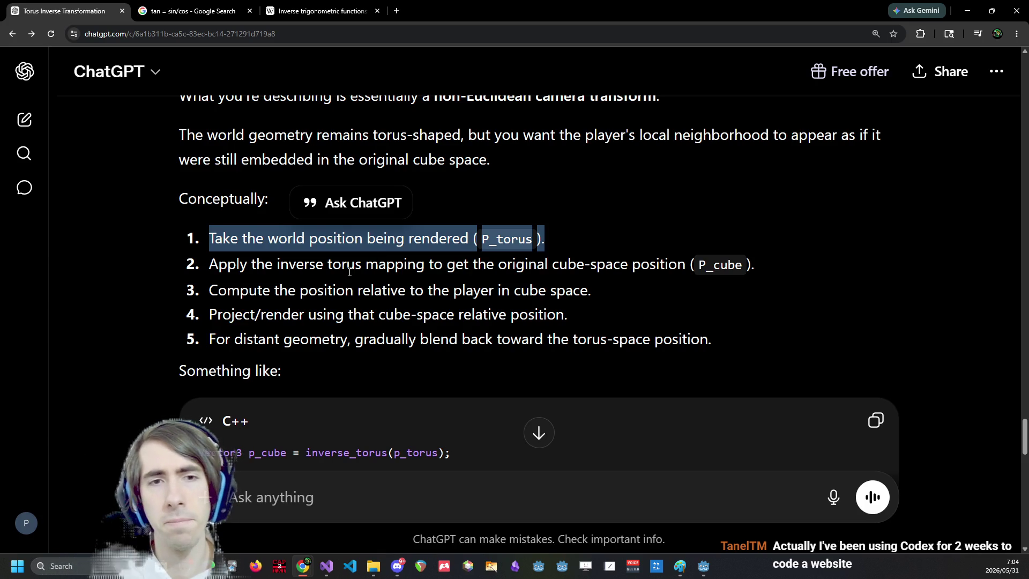
{"action": "double_click", "coordinate": [300, 266]}
{"action": "double_click", "coordinate": [336, 266]}
{"action": "left_click", "coordinate": [336, 266]}
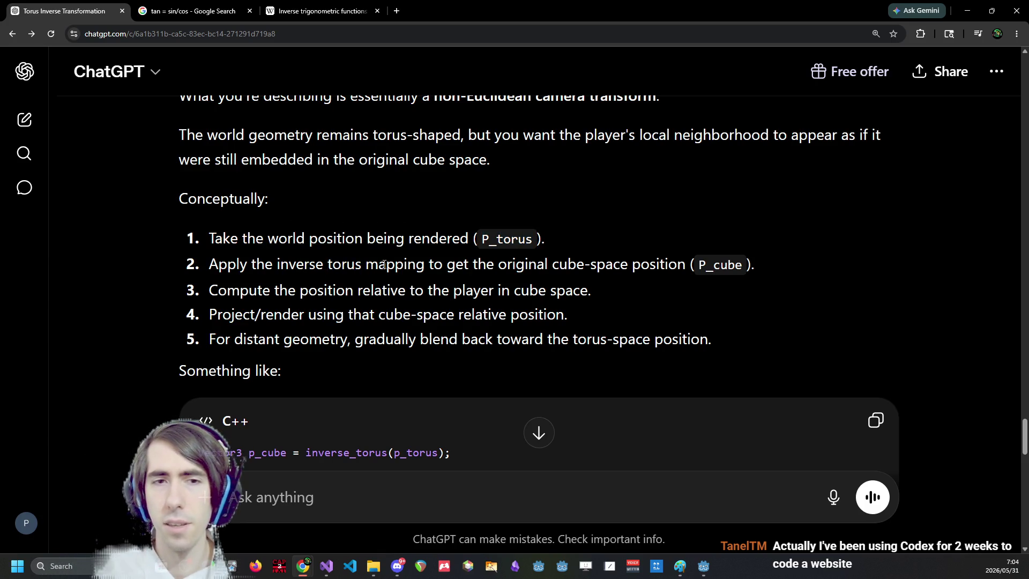
{"action": "left_click_drag", "start_coordinate": [609, 297], "coordinate": [267, 282]}
{"action": "left_click", "coordinate": [266, 282]}
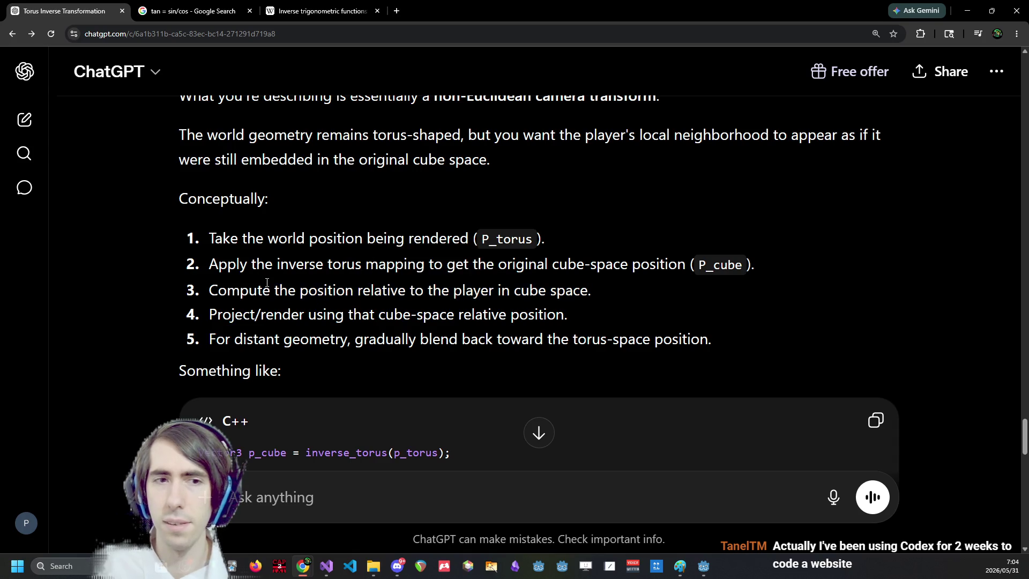
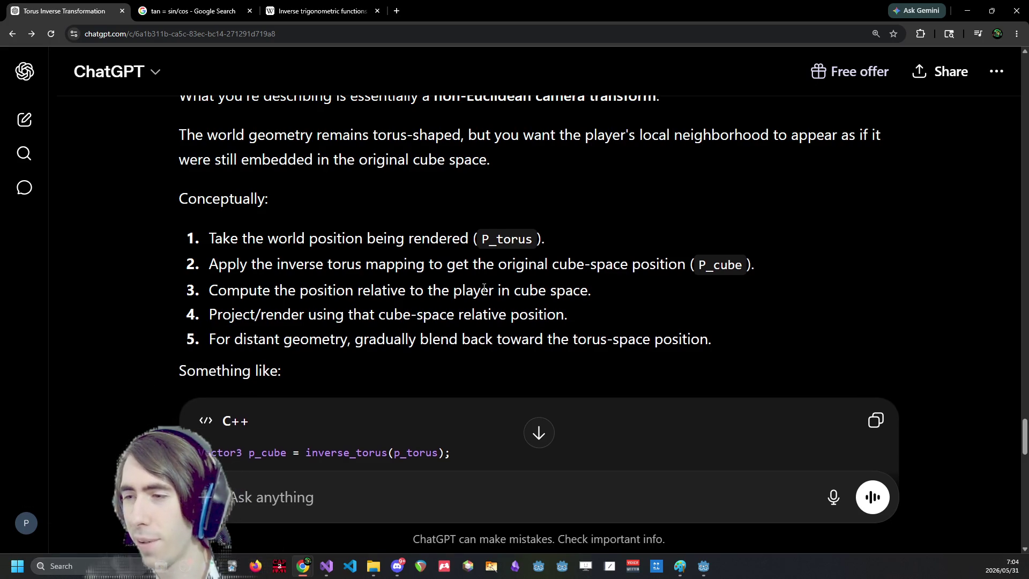
Zoom the ChatGPT page out and reread the answer, highlighting the lines about cubes near the player.
{"action": "scroll", "coordinate": [484, 289], "scroll_direction": "down", "scroll_amount": 1}
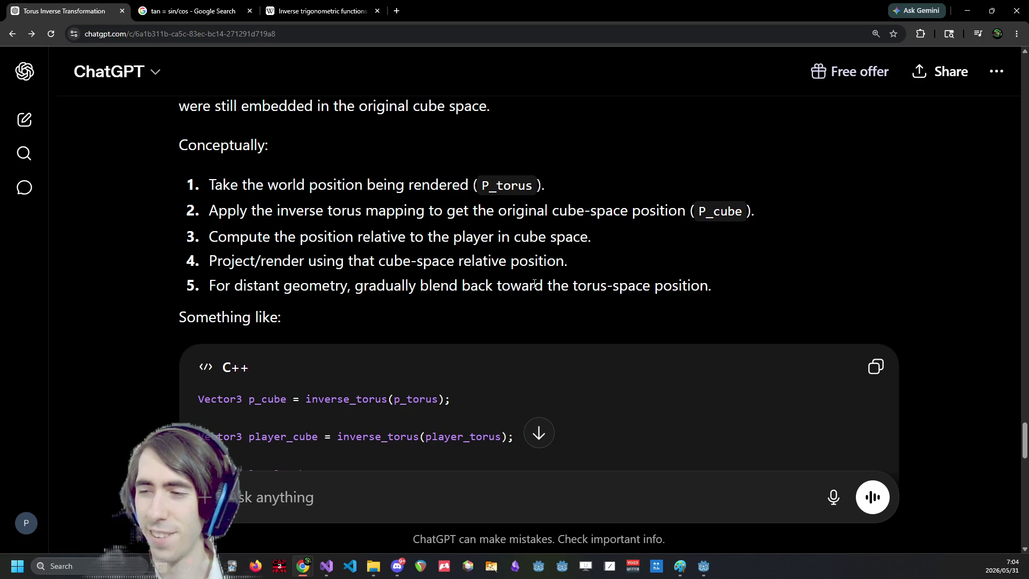
{"action": "scroll", "coordinate": [534, 284], "scroll_direction": "down", "scroll_amount": 5}
{"action": "scroll", "coordinate": [519, 272], "scroll_direction": "up", "scroll_amount": 1}
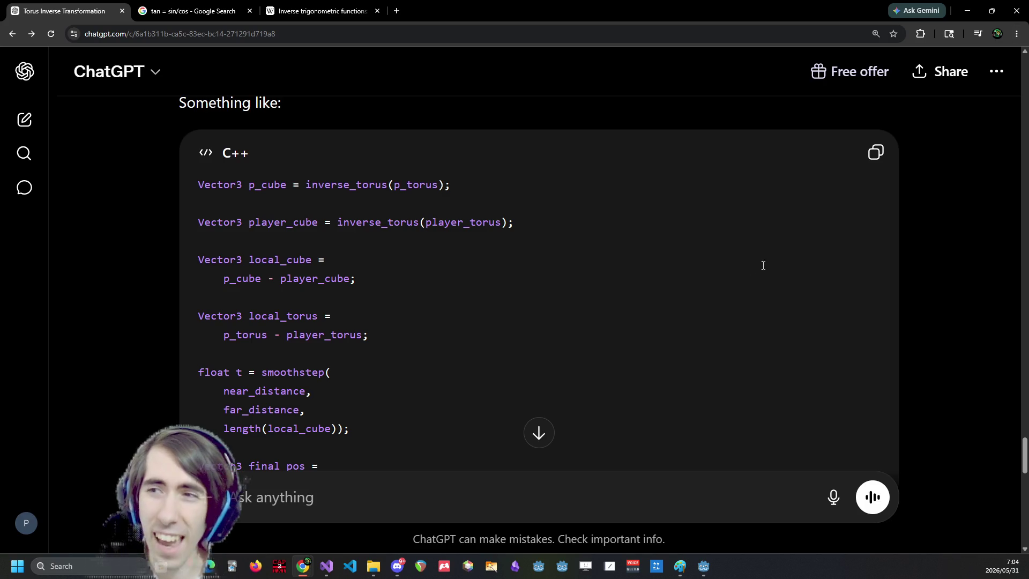
{"action": "key", "text": "ctrl+minus"}
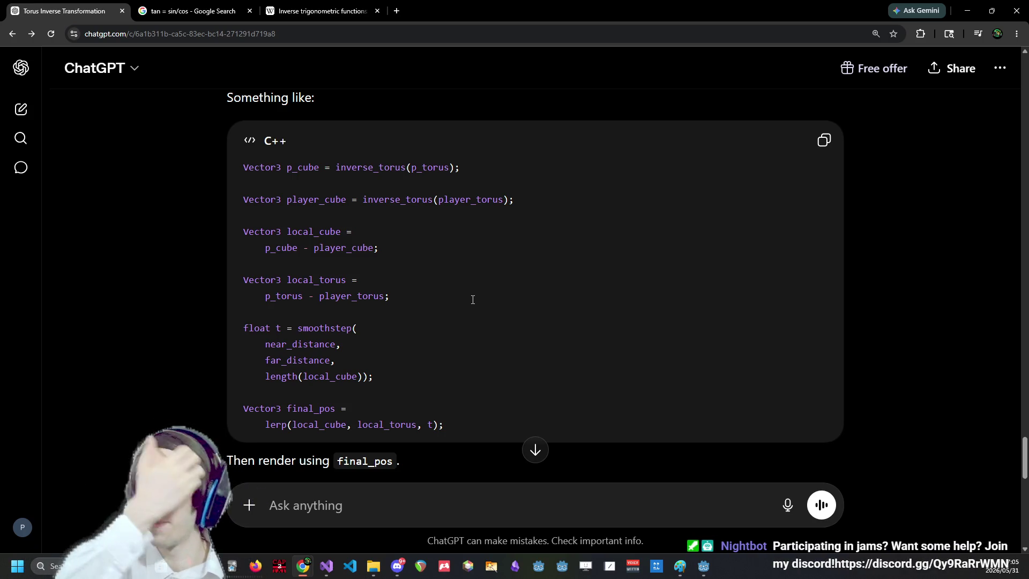
{"action": "scroll", "coordinate": [472, 299], "scroll_direction": "down", "scroll_amount": 3}
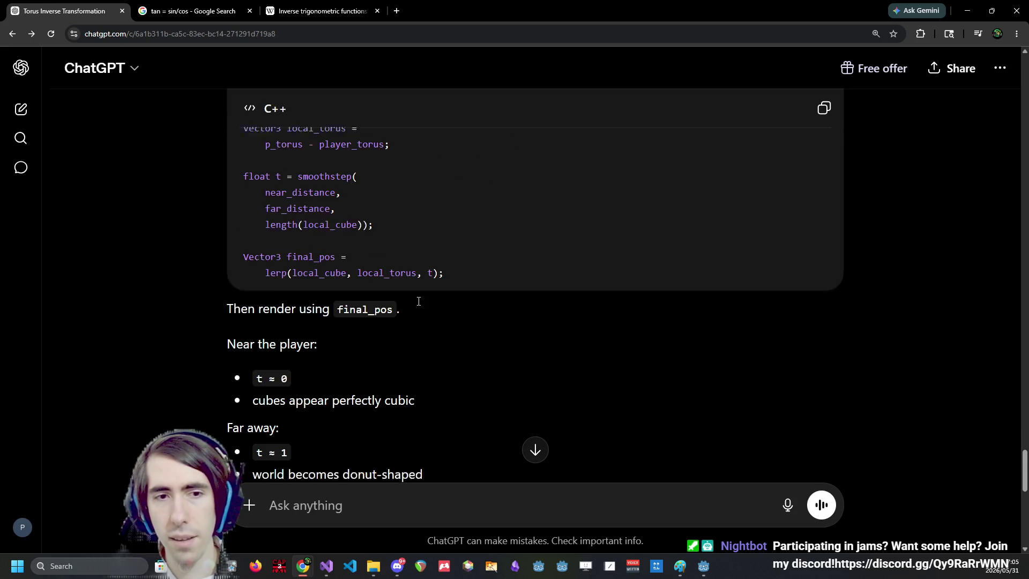
{"action": "scroll", "coordinate": [418, 301], "scroll_direction": "down", "scroll_amount": 3}
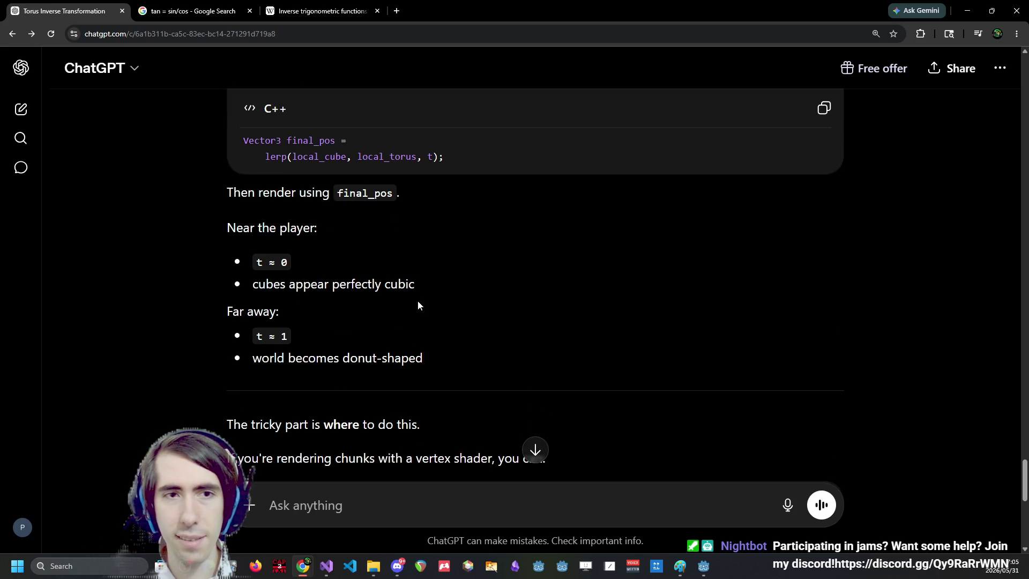
{"action": "scroll", "coordinate": [418, 300], "scroll_direction": "up", "scroll_amount": 1}
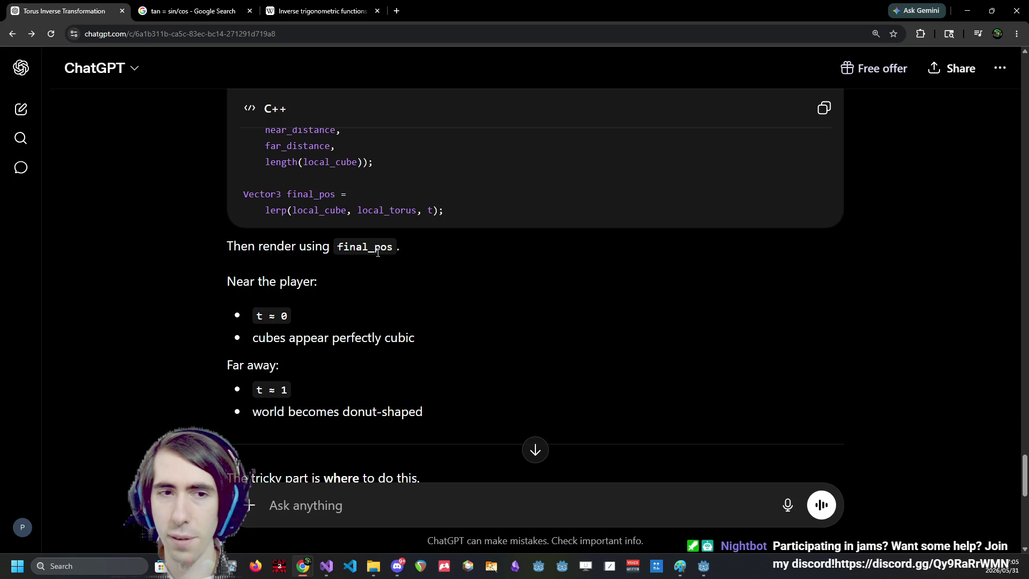
{"action": "scroll", "coordinate": [377, 252], "scroll_direction": "down", "scroll_amount": 1}
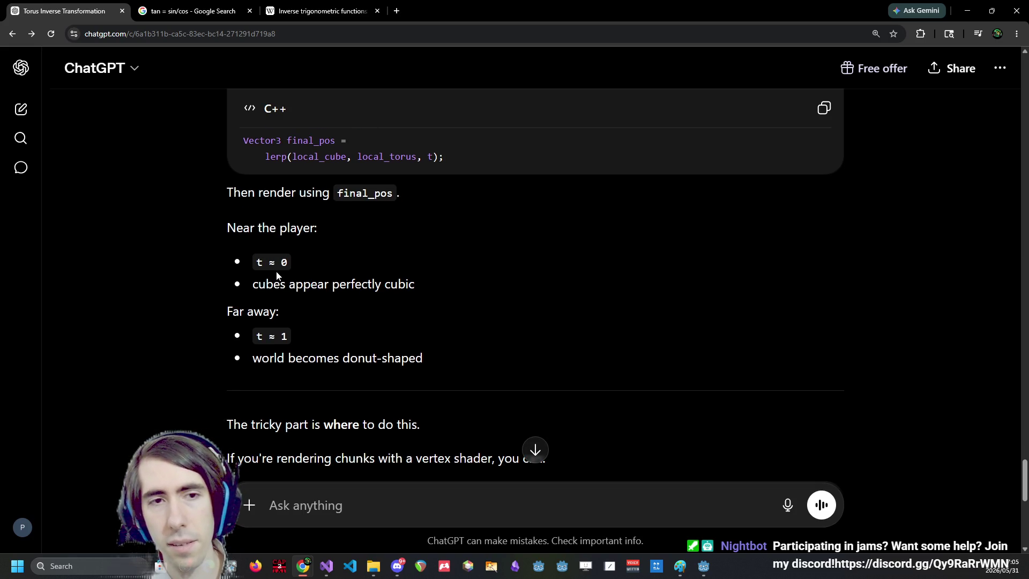
{"action": "left_click_drag", "start_coordinate": [271, 284], "coordinate": [411, 284]}
{"action": "left_click_drag", "start_coordinate": [269, 357], "coordinate": [309, 357]}
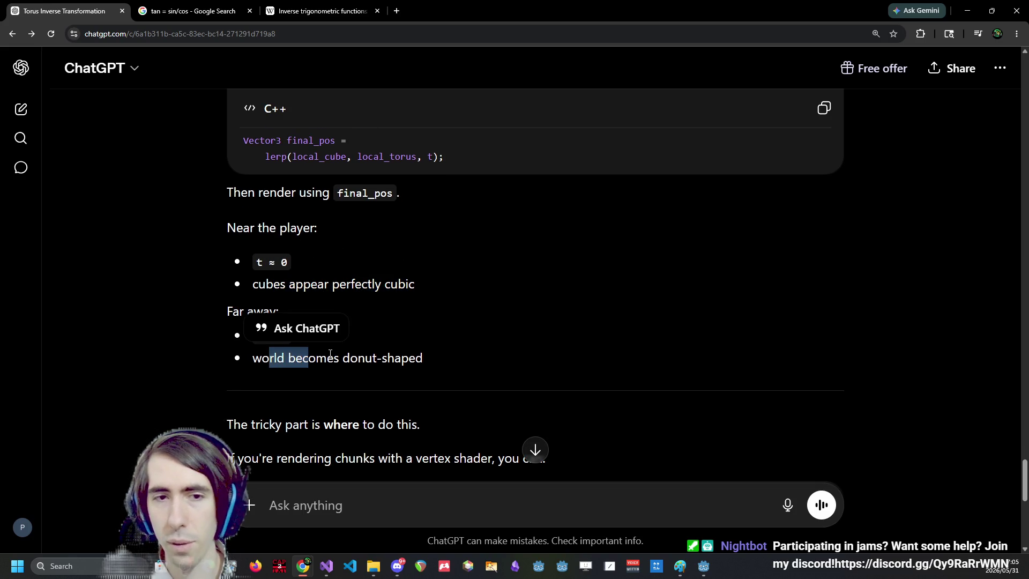
Read further down, highlighting the phrases 'cube space' and 'remain cubes everywhere'.
{"action": "scroll", "coordinate": [483, 301], "scroll_direction": "down", "scroll_amount": 3}
{"action": "scroll", "coordinate": [479, 304], "scroll_direction": "down", "scroll_amount": 1}
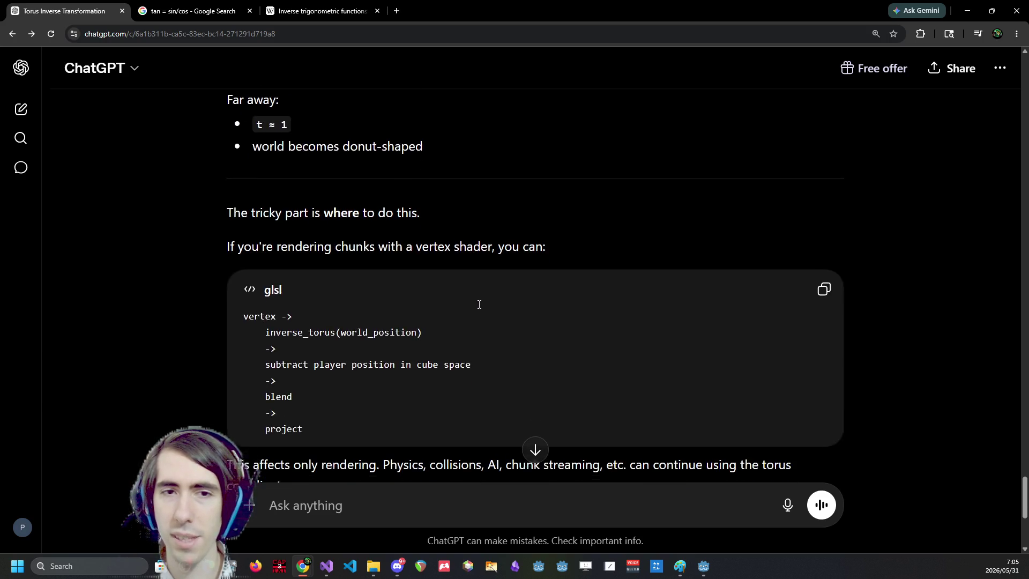
{"action": "scroll", "coordinate": [479, 304], "scroll_direction": "down", "scroll_amount": 1}
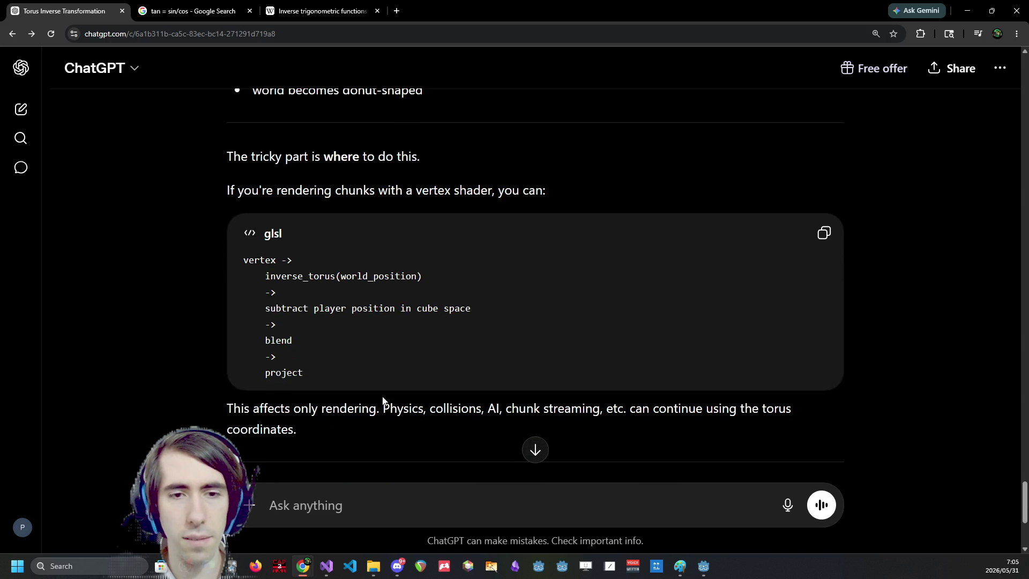
{"action": "scroll", "coordinate": [333, 325], "scroll_direction": "down", "scroll_amount": 3}
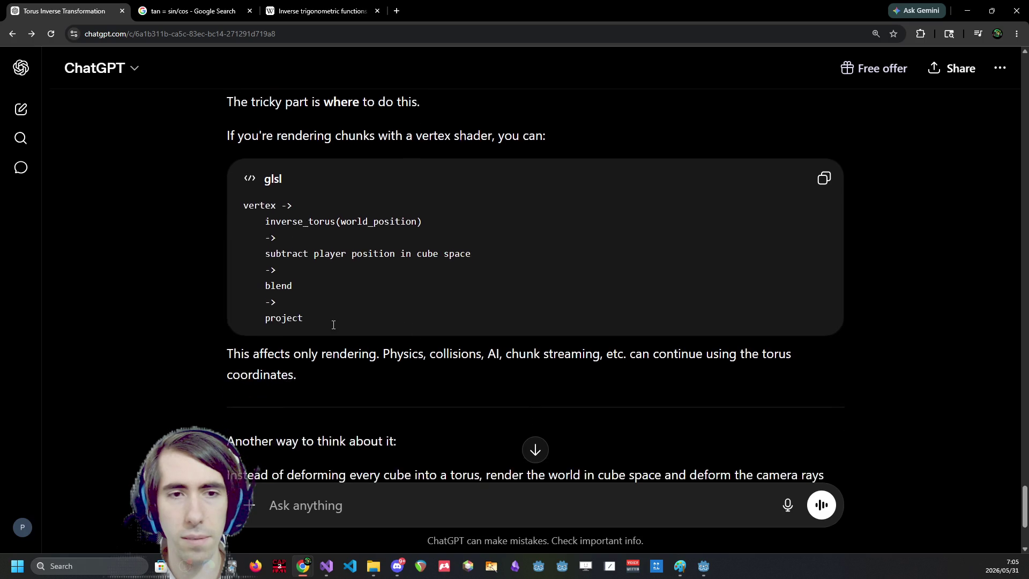
{"action": "scroll", "coordinate": [597, 262], "scroll_direction": "down", "scroll_amount": 1}
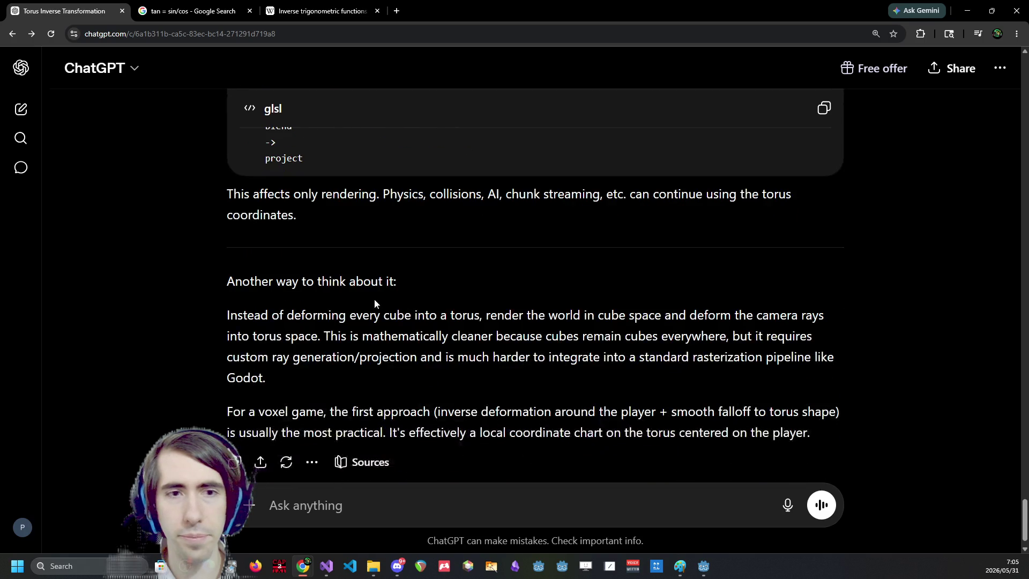
{"action": "left_click_drag", "start_coordinate": [611, 315], "coordinate": [642, 313]}
{"action": "left_click", "coordinate": [669, 316]}
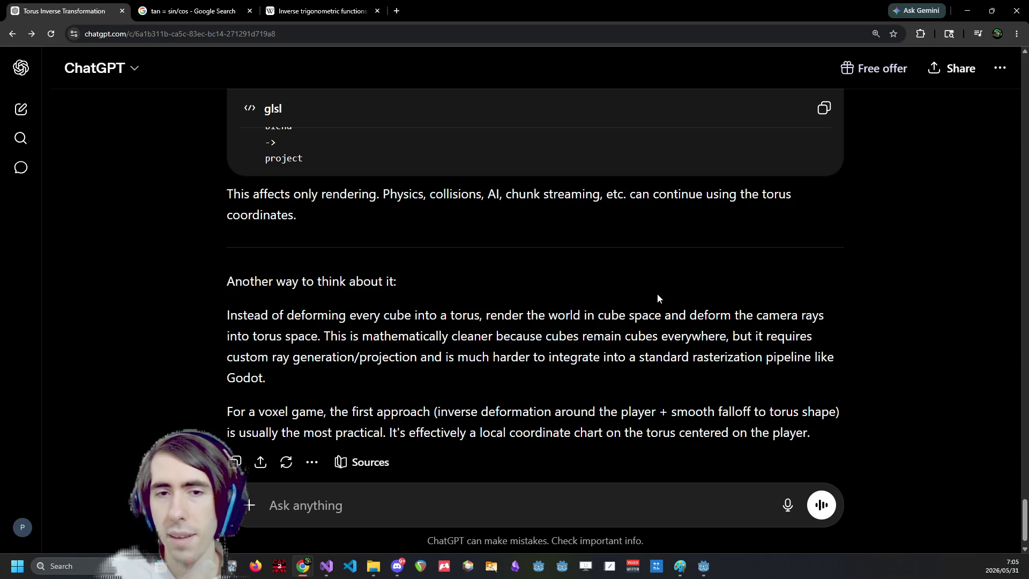
{"action": "left_click_drag", "start_coordinate": [585, 336], "coordinate": [723, 336]}
{"action": "double_click", "coordinate": [720, 336]}
{"action": "double_click", "coordinate": [641, 336]}
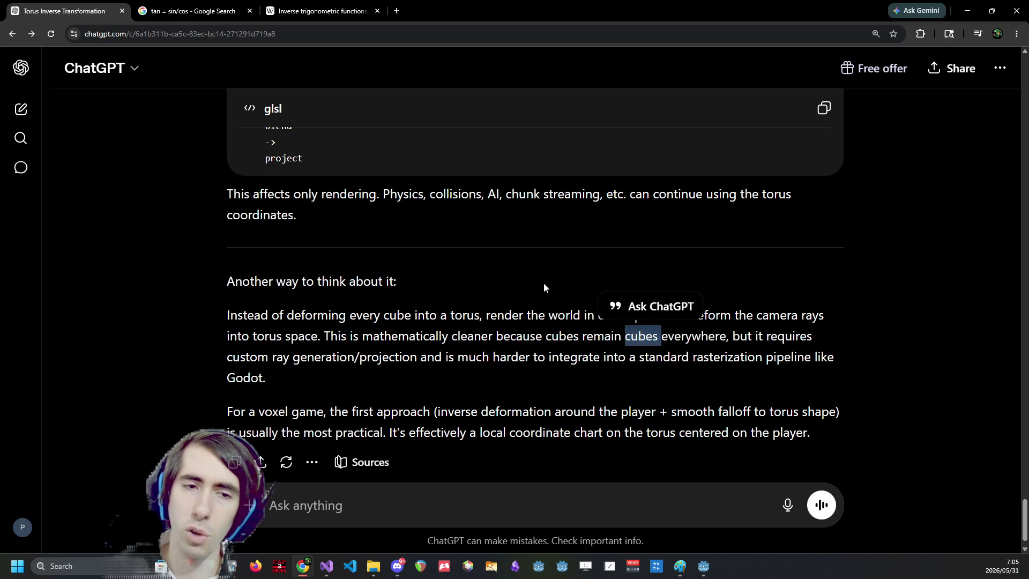
{"action": "left_click", "coordinate": [473, 332]}
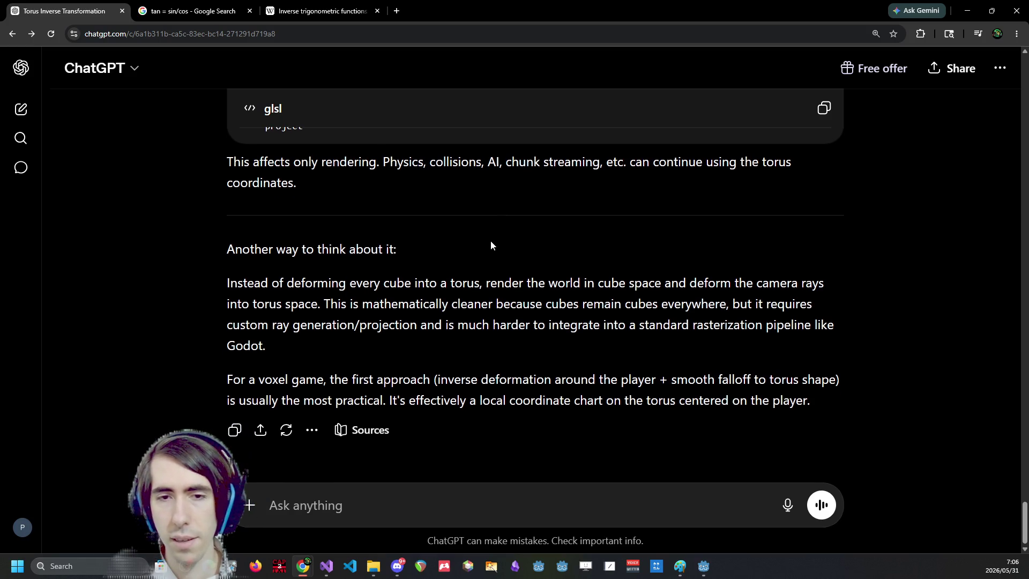
Scroll back up to the C++ code block and minimize Chrome to return to Godot.
{"action": "scroll", "coordinate": [489, 240], "scroll_direction": "up", "scroll_amount": 1}
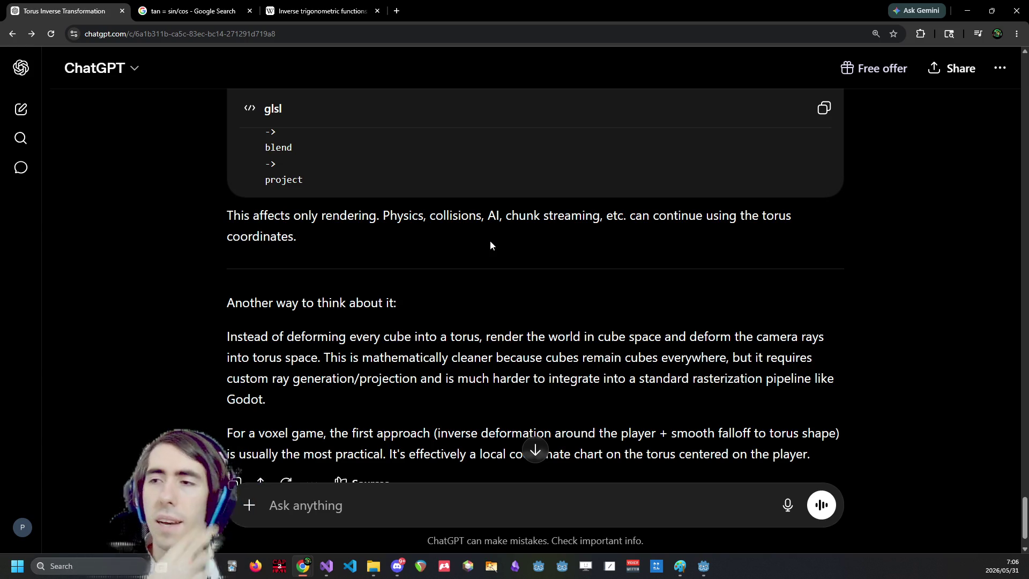
{"action": "scroll", "coordinate": [490, 245], "scroll_direction": "up", "scroll_amount": 10}
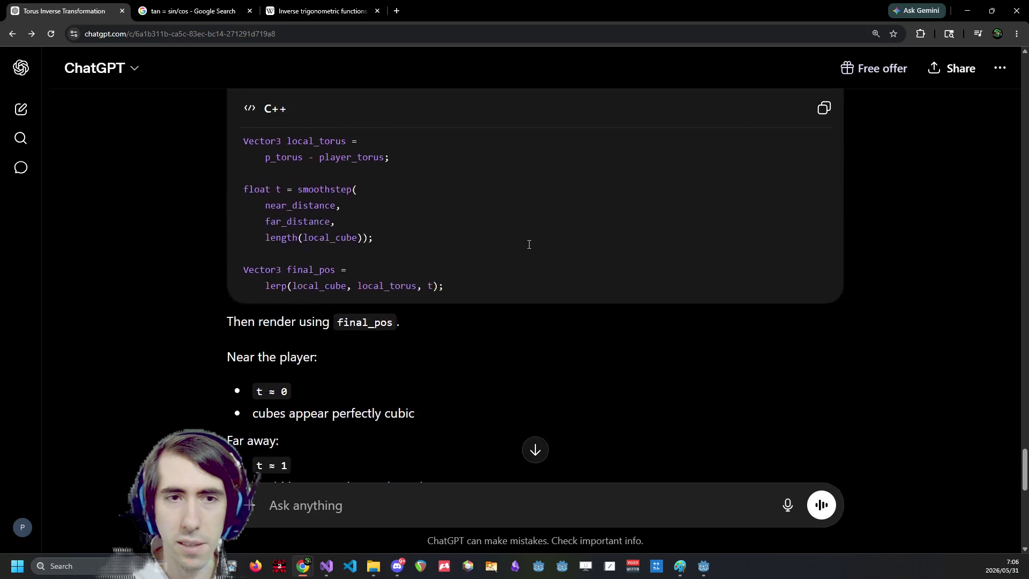
{"action": "scroll", "coordinate": [528, 246], "scroll_direction": "up", "scroll_amount": 4}
{"action": "scroll", "coordinate": [530, 237], "scroll_direction": "down", "scroll_amount": 2}
{"action": "scroll", "coordinate": [530, 237], "scroll_direction": "up", "scroll_amount": 1}
{"action": "key", "text": "super+Down"}
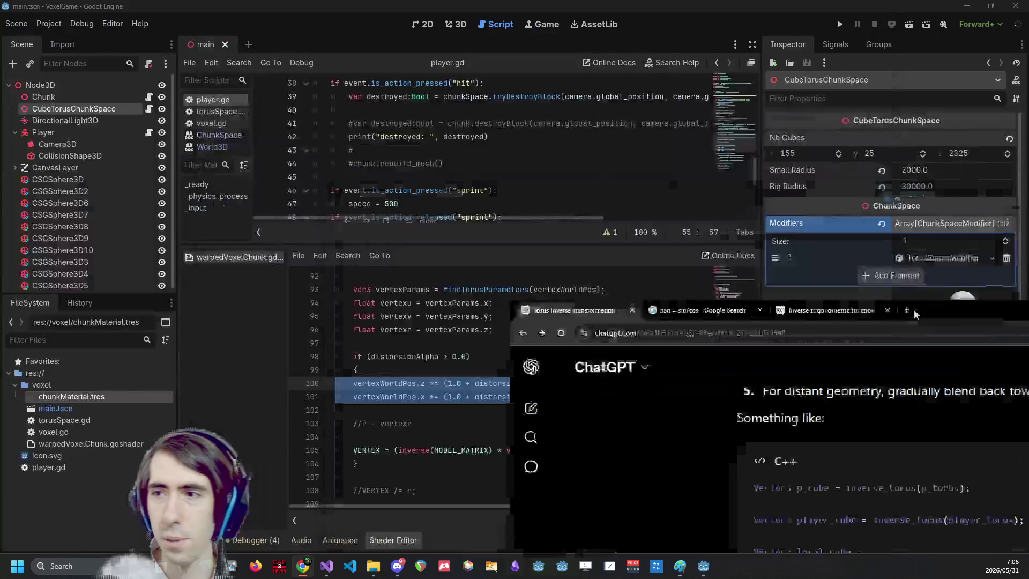
Locate findTorusParameters in the shader and review its torus-parameter calculations.
{"action": "scroll", "coordinate": [468, 398], "scroll_direction": "up", "scroll_amount": 10}
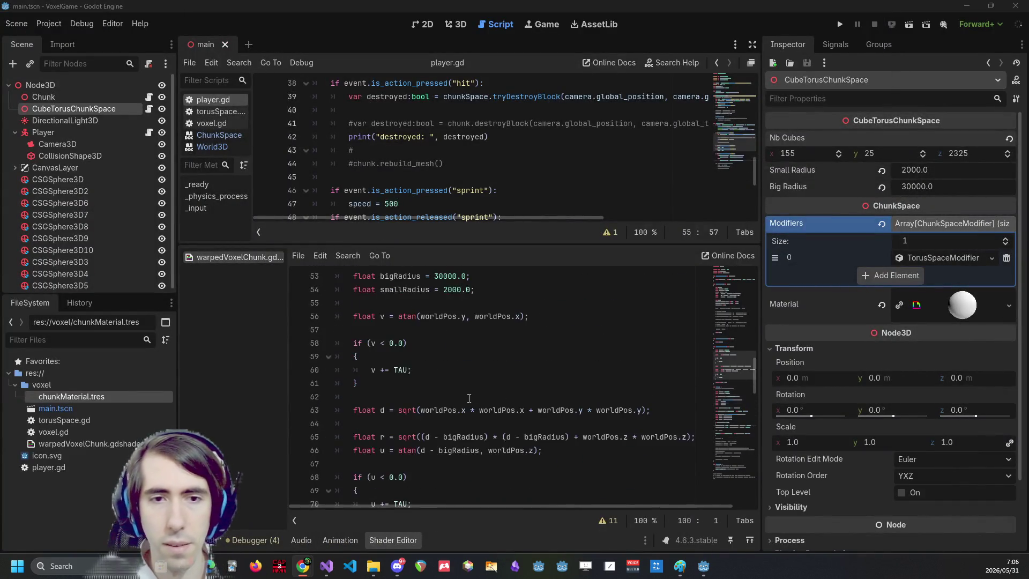
{"action": "scroll", "coordinate": [469, 398], "scroll_direction": "up", "scroll_amount": 3}
{"action": "double_click", "coordinate": [399, 370]}
{"action": "left_click", "coordinate": [336, 370], "text": "shift"}
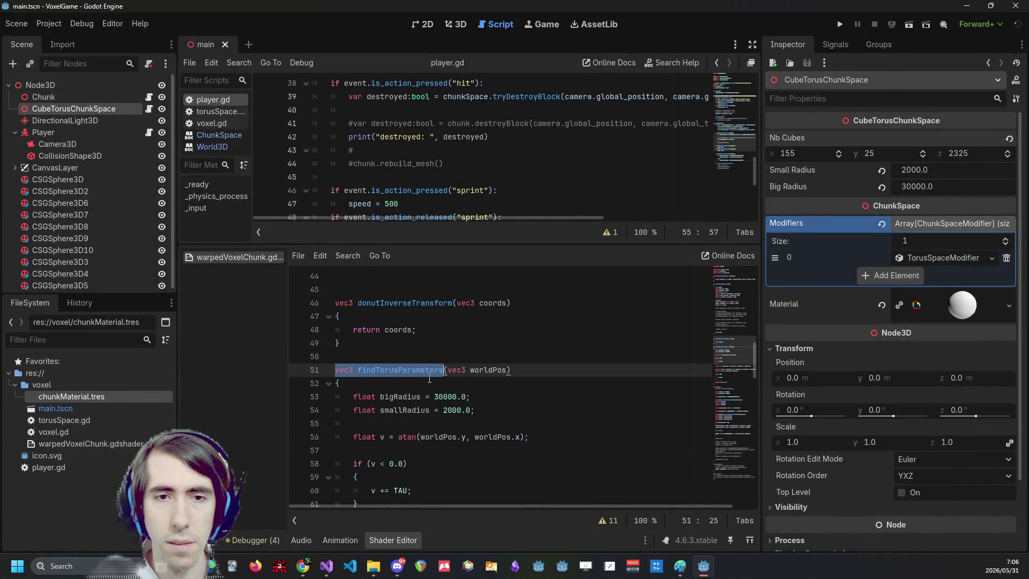
{"action": "double_click", "coordinate": [427, 370]}
{"action": "scroll", "coordinate": [426, 373], "scroll_direction": "down", "scroll_amount": 2}
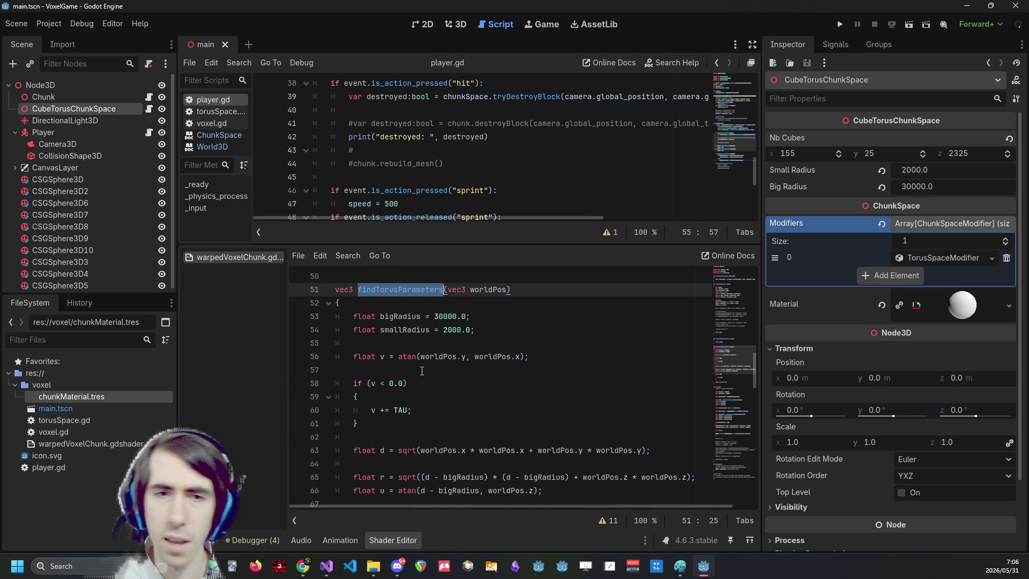
{"action": "scroll", "coordinate": [422, 370], "scroll_direction": "up", "scroll_amount": 4}
{"action": "scroll", "coordinate": [418, 371], "scroll_direction": "down", "scroll_amount": 7}
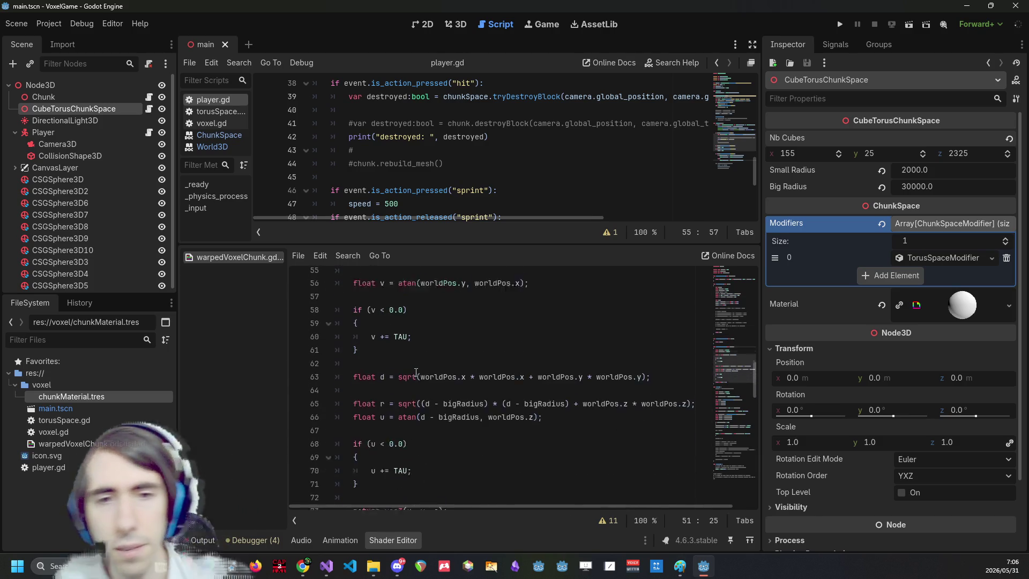
{"action": "scroll", "coordinate": [423, 386], "scroll_direction": "down", "scroll_amount": 2}
{"action": "scroll", "coordinate": [439, 412], "scroll_direction": "up", "scroll_amount": 4}
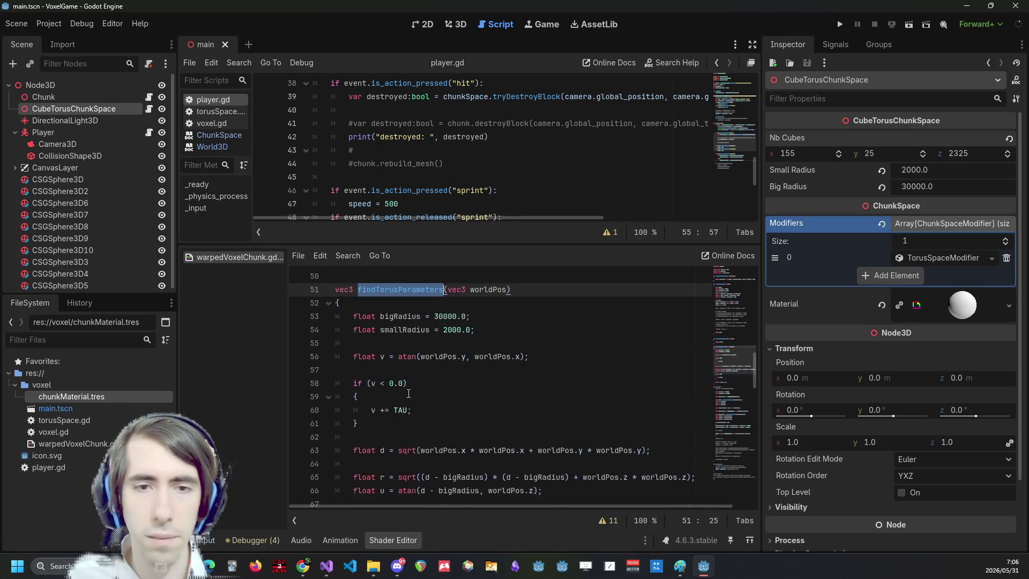
{"action": "scroll", "coordinate": [456, 434], "scroll_direction": "down", "scroll_amount": 3}
{"action": "scroll", "coordinate": [455, 434], "scroll_direction": "up", "scroll_amount": 2}
Copy the torus calculation lines and paste them over 'return coords;' in donutInverseTransform.
{"action": "mouse_move", "coordinate": [546, 450]}
{"action": "left_mouse_down"}
{"action": "mouse_move", "coordinate": [473, 396]}
{"action": "mouse_move", "coordinate": [310, 356]}
{"action": "left_mouse_up"}
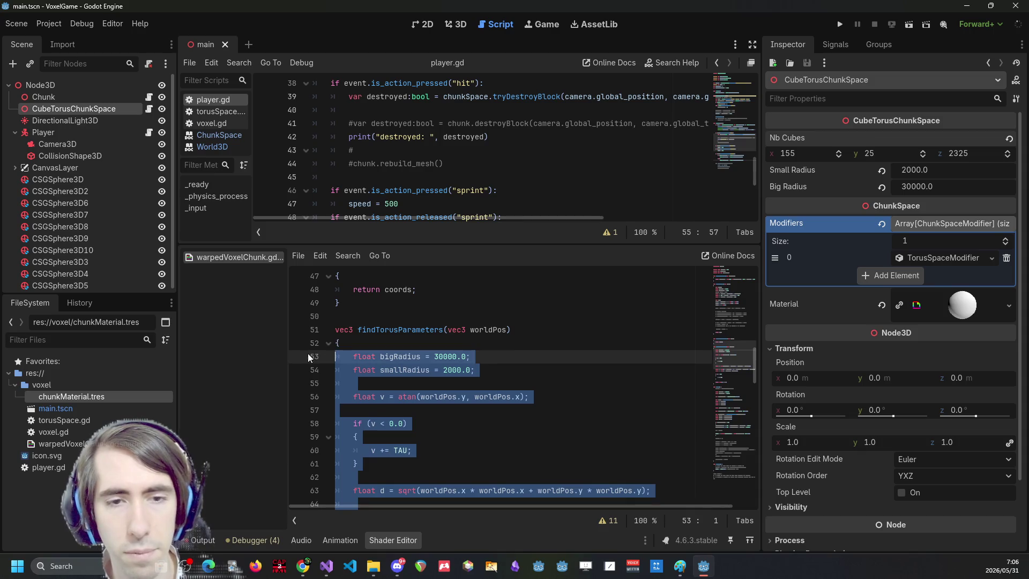
{"action": "scroll", "coordinate": [440, 385], "scroll_direction": "up", "scroll_amount": 2}
{"action": "key", "text": "ctrl+c"}
{"action": "left_click_drag", "start_coordinate": [453, 370], "coordinate": [276, 375]}
{"action": "key", "text": "ctrl+v"}
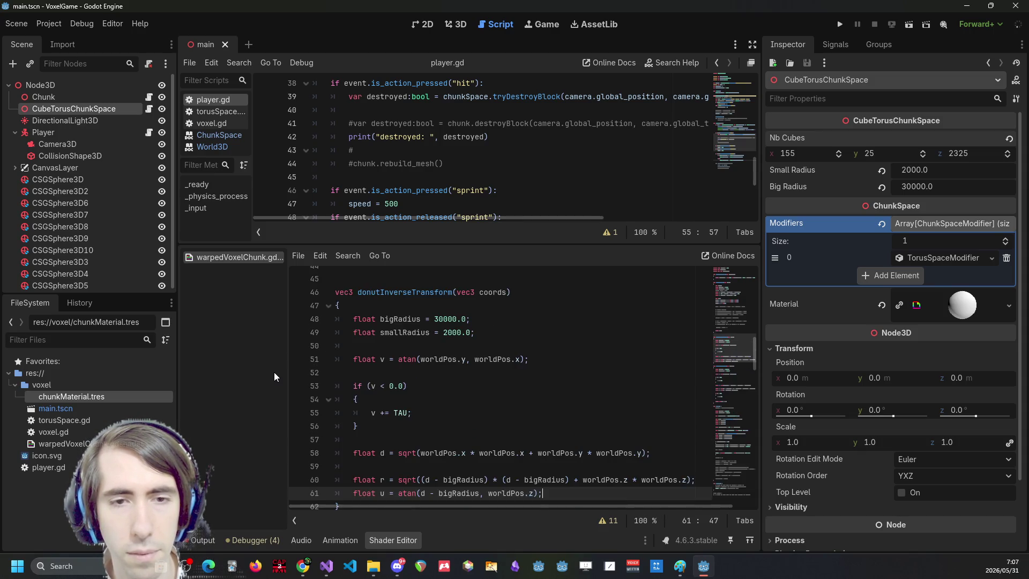
Replace every worldPos in the pasted code with coords using Ctrl+D multi-select.
{"action": "scroll", "coordinate": [470, 362], "scroll_direction": "down", "scroll_amount": 1}
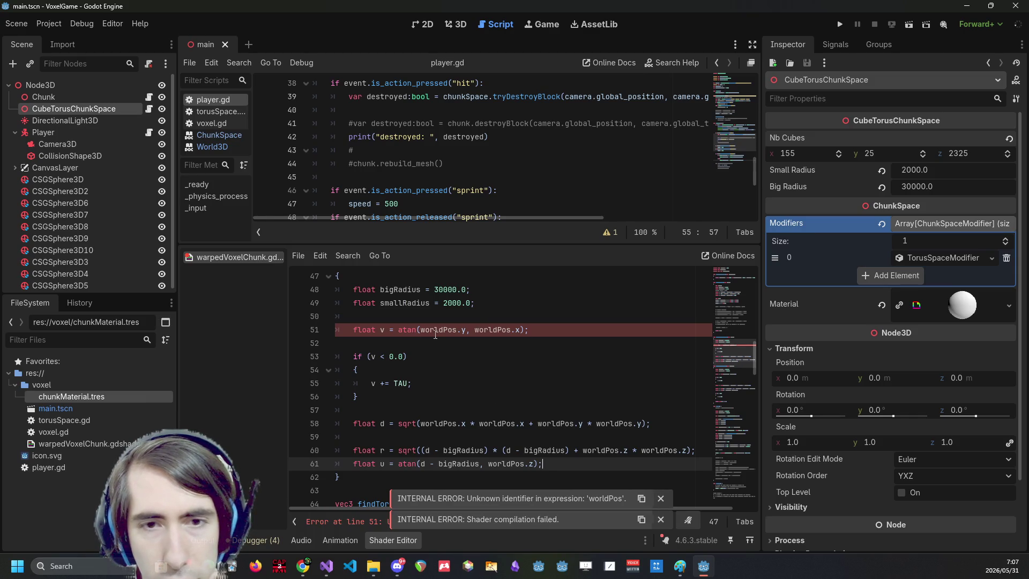
{"action": "scroll", "coordinate": [479, 343], "scroll_direction": "up", "scroll_amount": 2}
{"action": "double_click", "coordinate": [493, 343]}
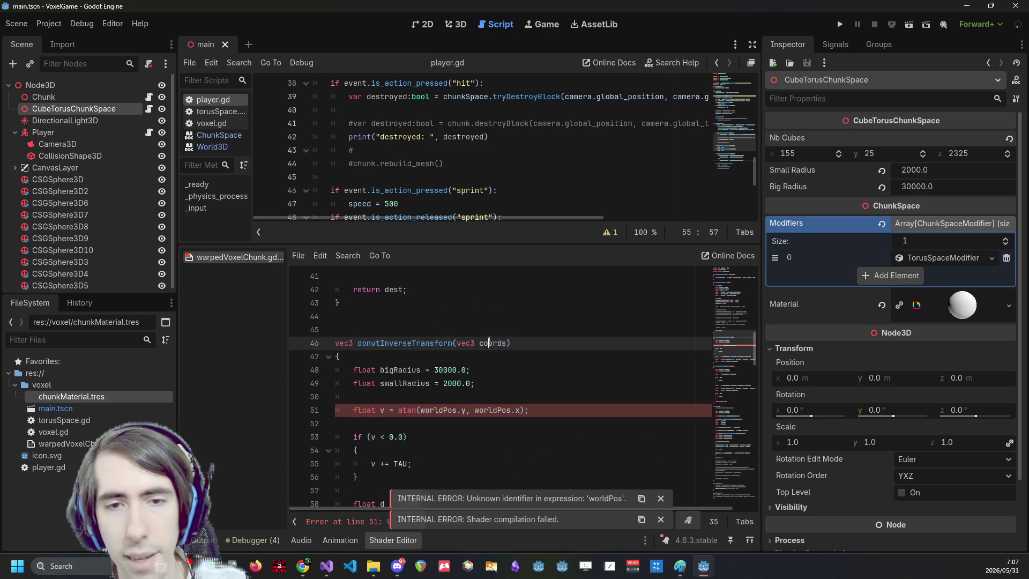
{"action": "double_click", "coordinate": [447, 410]}
{"action": "scroll", "coordinate": [494, 397], "scroll_direction": "down", "scroll_amount": 3}
{"action": "key", "text": "ctrl+d"}
{"action": "key", "text": "ctrl+d"}
{"action": "key", "text": "ctrl+d"}
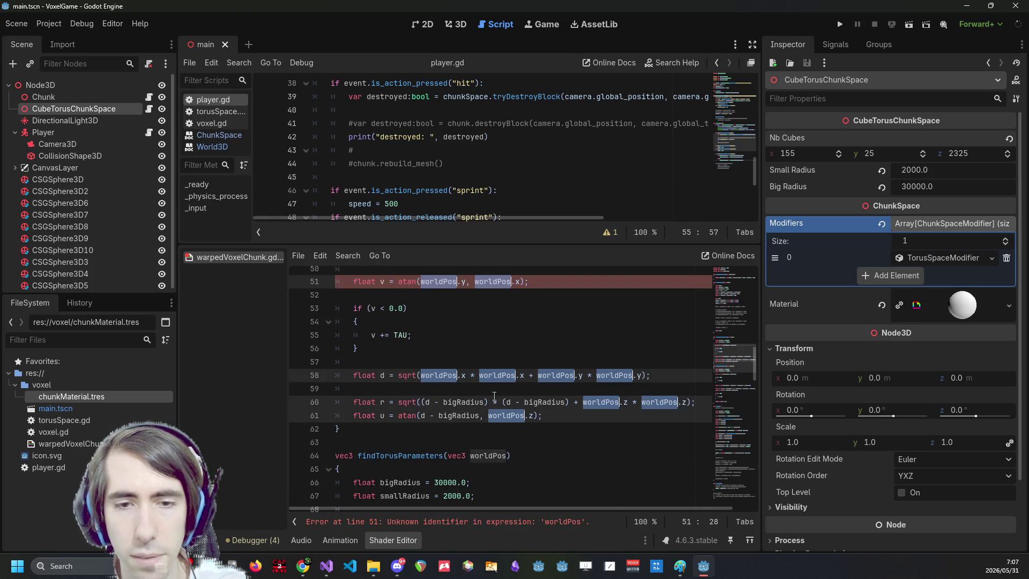
{"action": "type", "text": "coords"}
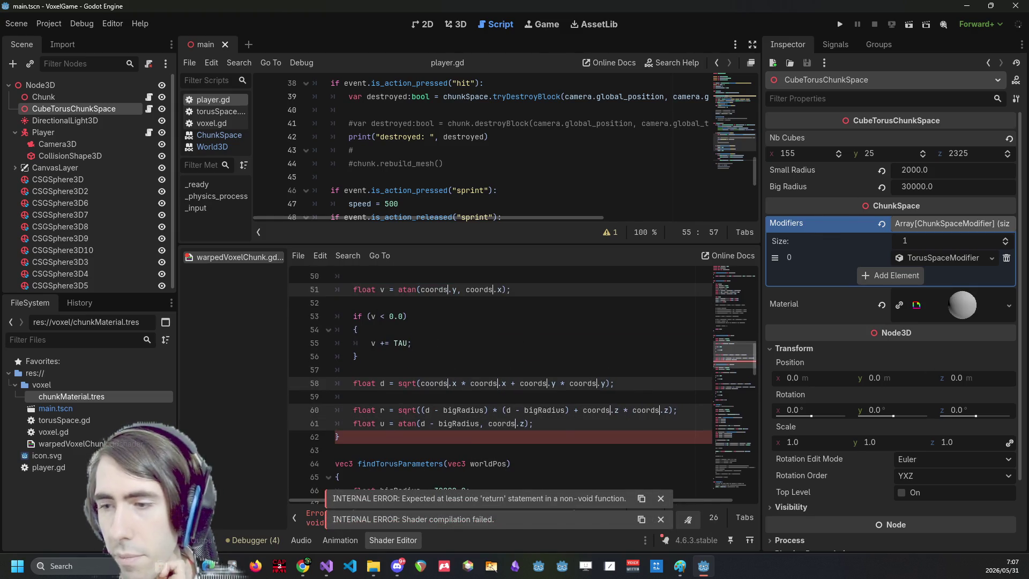
Switch to Visual Studio and focus the cubeChunk.cpp source.
{"action": "key", "text": "alt+Tab"}
{"action": "scroll", "coordinate": [299, 230], "scroll_direction": "down", "scroll_amount": 5}
{"action": "scroll", "coordinate": [299, 230], "scroll_direction": "up", "scroll_amount": 3}
{"action": "left_click", "coordinate": [314, 229]}
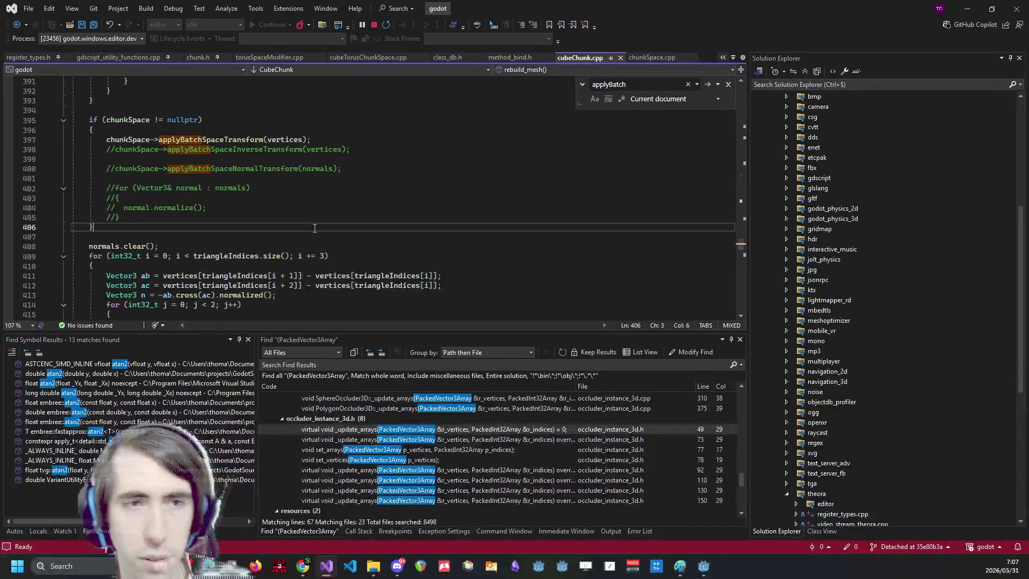
Switch to torusSpaceModifier.cpp and scroll to the dest-building code in applyBatchInverseTransform.
{"action": "key", "text": "ctrl+Tab"}
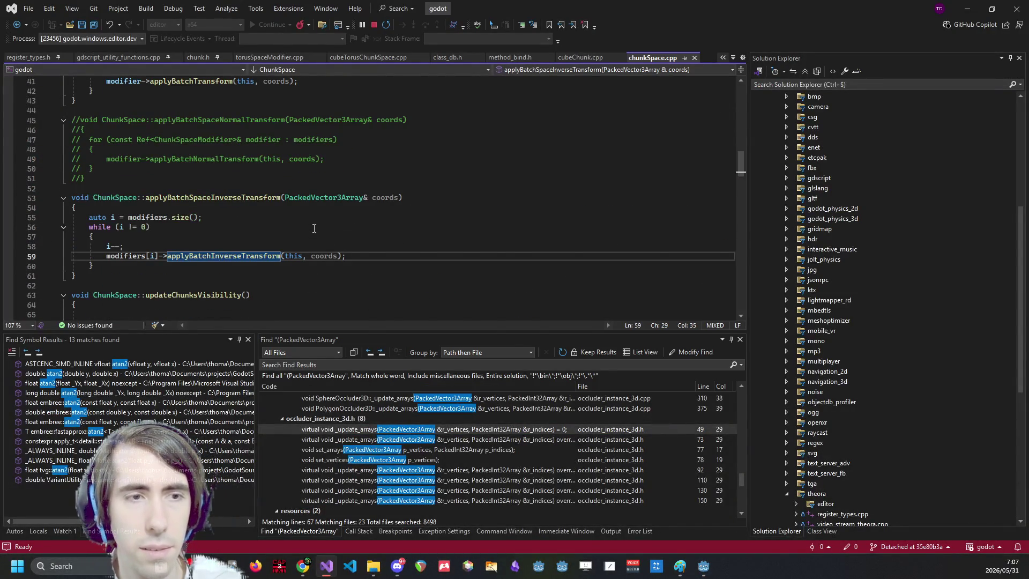
{"action": "key", "text": "ctrl+Tab"}
{"action": "scroll", "coordinate": [313, 229], "scroll_direction": "up", "scroll_amount": 8}
{"action": "scroll", "coordinate": [313, 228], "scroll_direction": "down", "scroll_amount": 14}
{"action": "scroll", "coordinate": [313, 228], "scroll_direction": "down", "scroll_amount": 7}
{"action": "scroll", "coordinate": [286, 235], "scroll_direction": "down", "scroll_amount": 5}
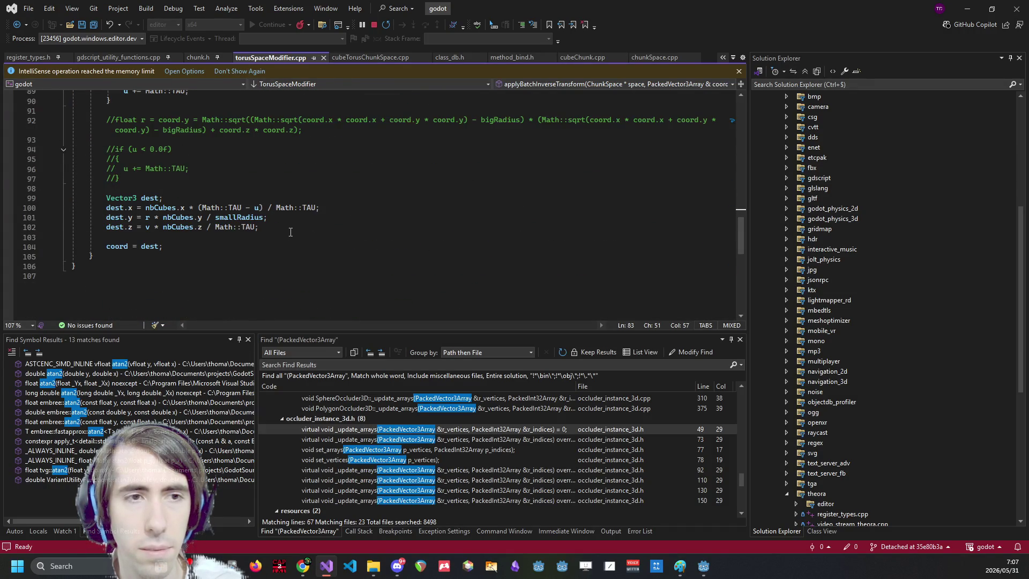
{"action": "scroll", "coordinate": [285, 234], "scroll_direction": "up", "scroll_amount": 4}
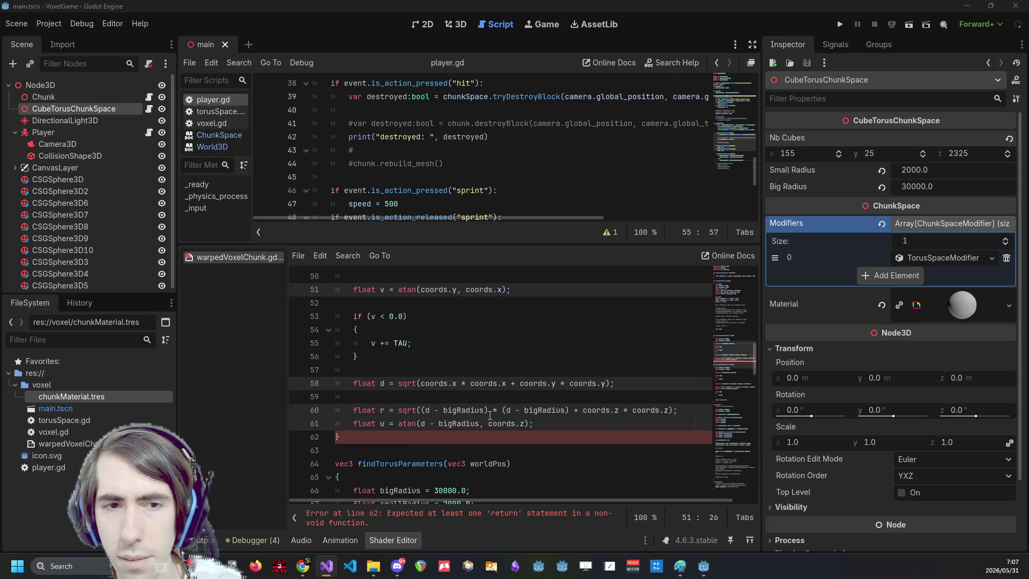
Paste the if (u < 0.0) wrap block after the u calculation, unindent it, and trim Math::.
{"action": "scroll", "coordinate": [489, 416], "scroll_direction": "up", "scroll_amount": 2}
{"action": "scroll", "coordinate": [489, 415], "scroll_direction": "down", "scroll_amount": 2}
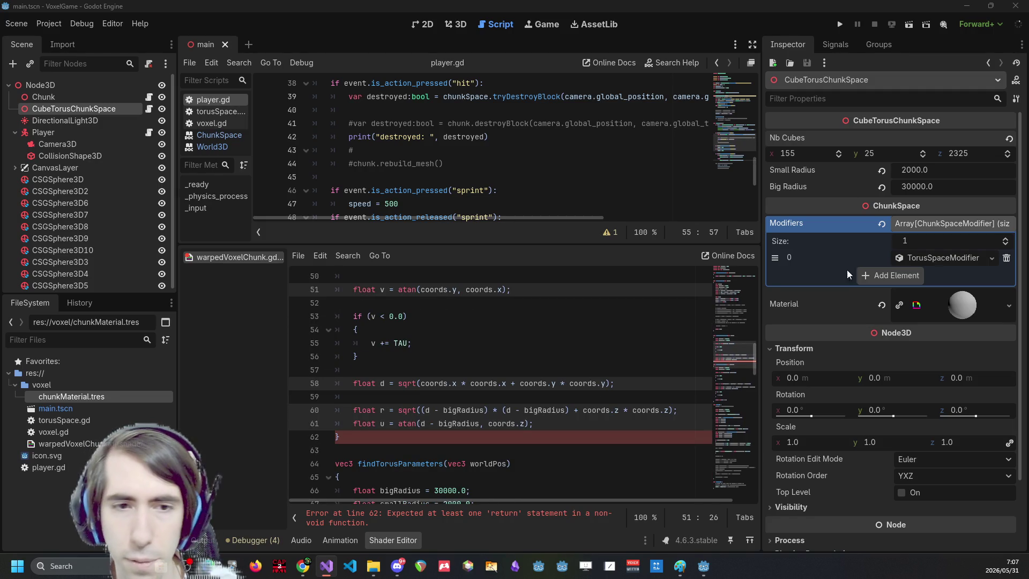
{"action": "left_click", "coordinate": [599, 425]}
{"action": "key", "text": "Return"}
{"action": "key", "text": "Return"}
{"action": "key", "text": "Return"}
{"action": "key", "text": "Up"}
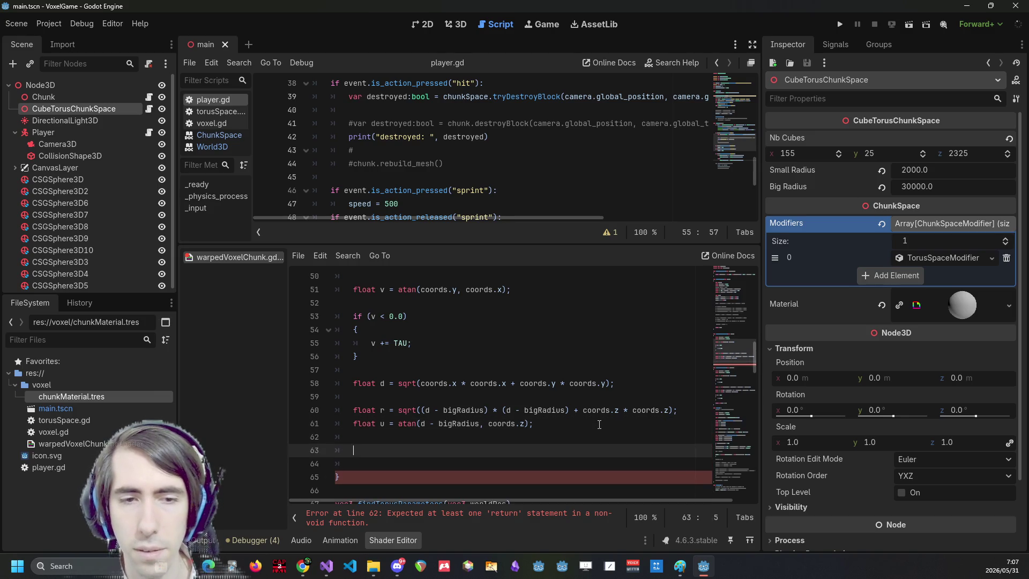
{"action": "key", "text": "ctrl+v"}
{"action": "scroll", "coordinate": [536, 401], "scroll_direction": "down", "scroll_amount": 2}
{"action": "mouse_move", "coordinate": [335, 370]}
{"action": "left_mouse_down"}
{"action": "mouse_move", "coordinate": [407, 399]}
{"action": "mouse_move", "coordinate": [354, 374]}
{"action": "mouse_move", "coordinate": [335, 410]}
{"action": "left_mouse_up"}
{"action": "key", "text": "shift+Tab"}
{"action": "left_click", "coordinate": [451, 386]}
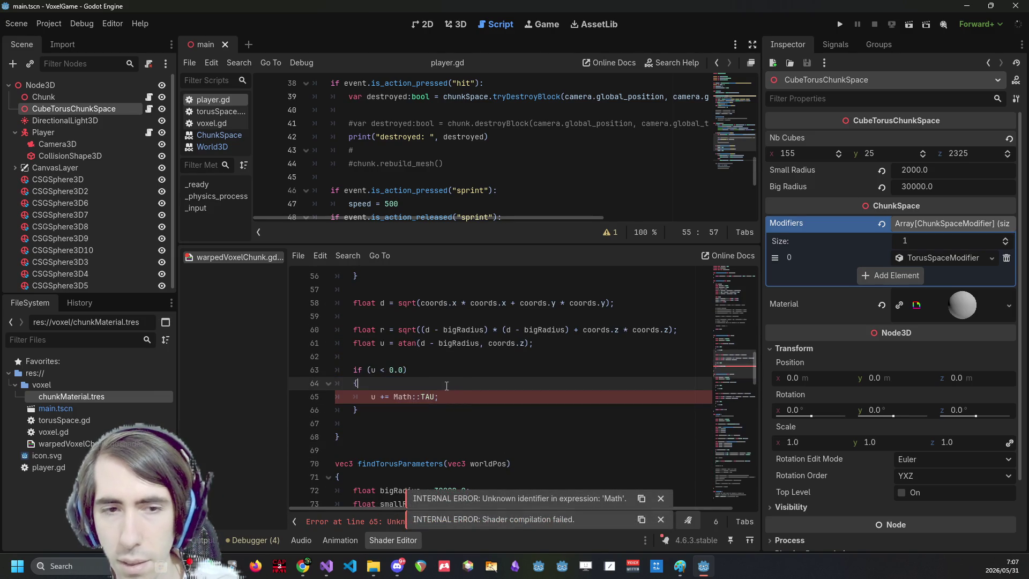
{"action": "left_click", "coordinate": [419, 396]}
{"action": "key", "text": "BackSpace"}
{"action": "key", "text": "BackSpace"}
{"action": "key", "text": "BackSpace"}
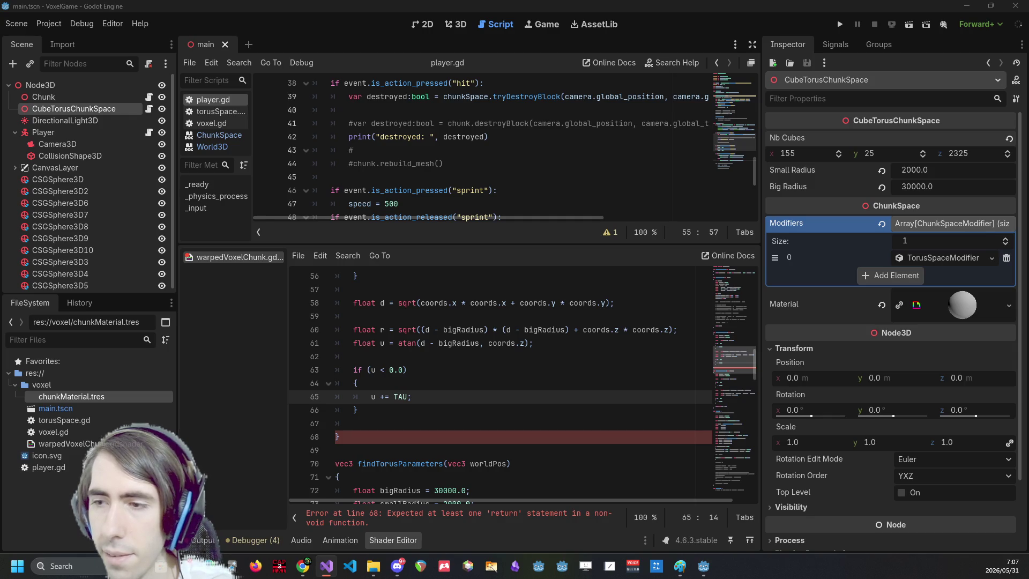
Paste the dest lines, changing Vector3 to vec3 and the coord assignment to return.
{"action": "left_click", "coordinate": [392, 421]}
{"action": "key", "text": "Return"}
{"action": "key", "text": "ctrl+v"}
{"action": "left_click_drag", "start_coordinate": [461, 487], "coordinate": [337, 420]}
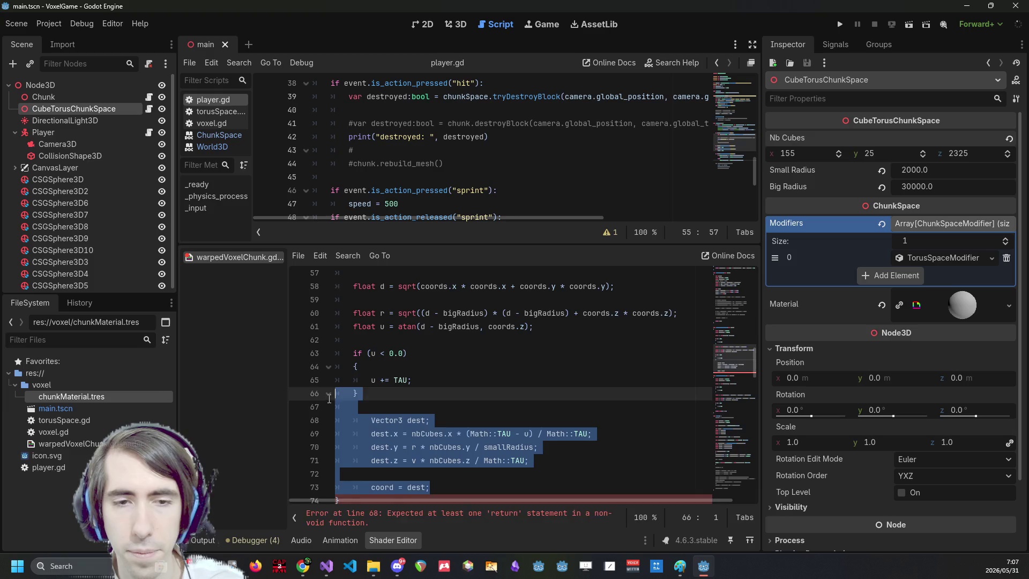
{"action": "key", "text": "shift+Tab"}
{"action": "double_click", "coordinate": [369, 424]}
{"action": "type", "text": "vec3"}
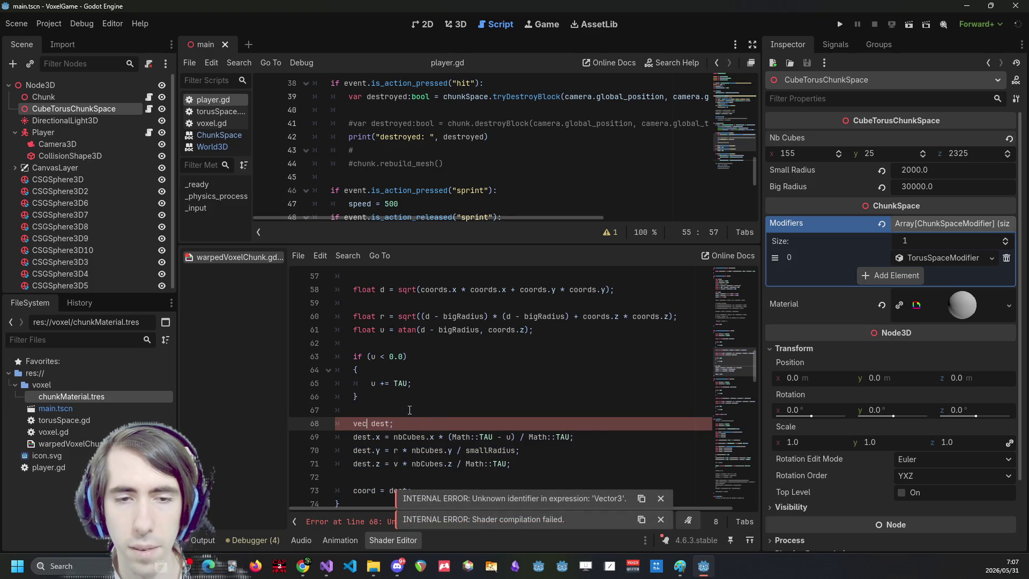
{"action": "scroll", "coordinate": [405, 413], "scroll_direction": "down", "scroll_amount": 2}
{"action": "left_click", "coordinate": [385, 411]}
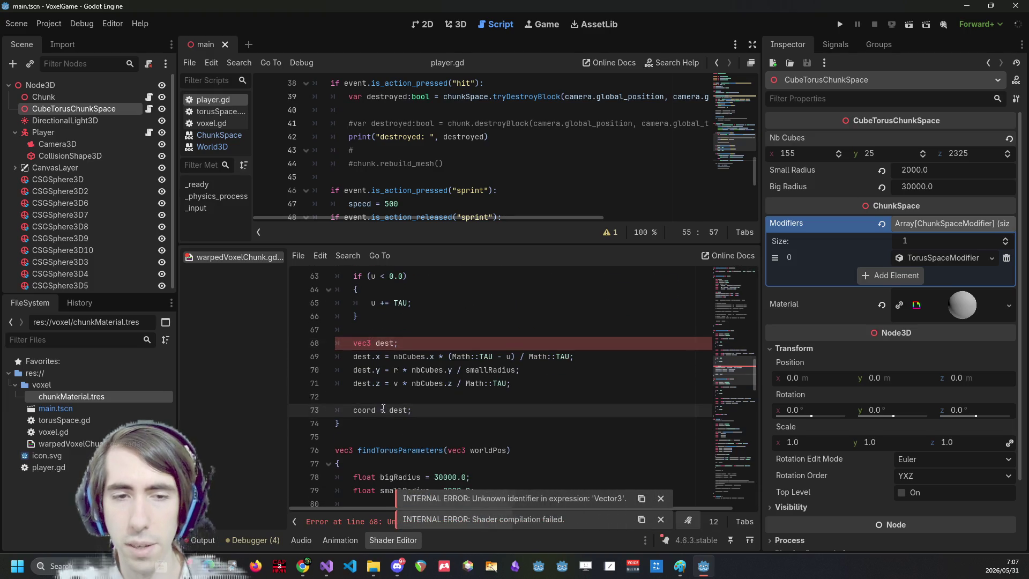
{"action": "key", "text": "BackSpace"}
{"action": "key", "text": "BackSpace"}
{"action": "key", "text": "BackSpace"}
{"action": "type", "text": "return"}
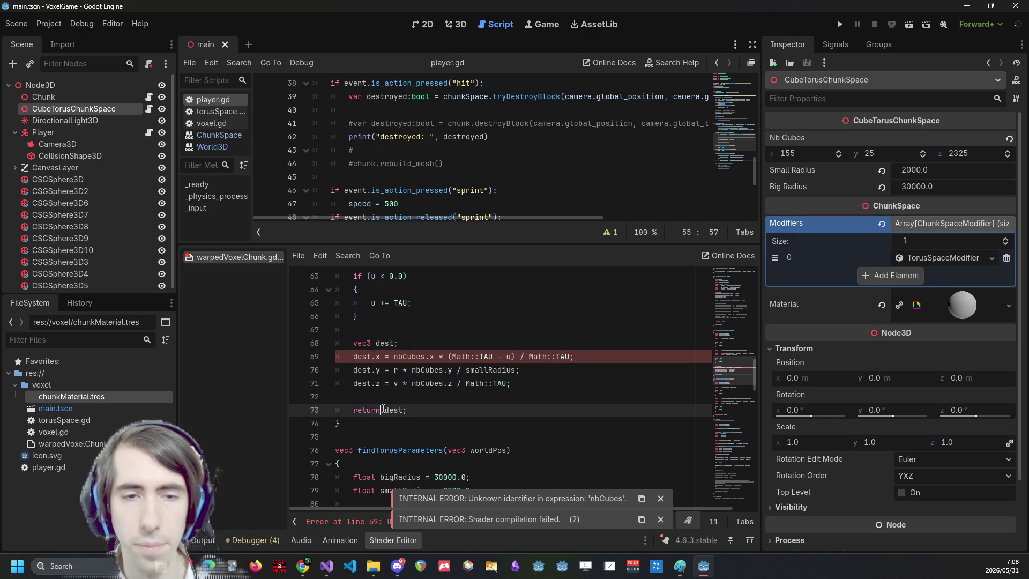
Copy the chunkSize uniform declaration into the function and rename it nbCubes.
{"action": "scroll", "coordinate": [421, 363], "scroll_direction": "up", "scroll_amount": 15}
{"action": "scroll", "coordinate": [420, 363], "scroll_direction": "up", "scroll_amount": 5}
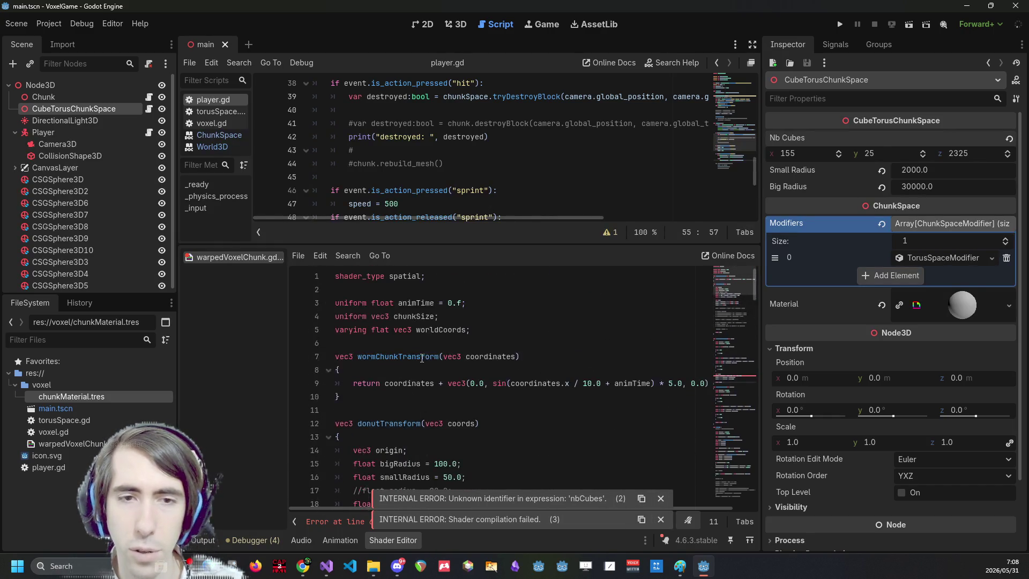
{"action": "double_click", "coordinate": [424, 315]}
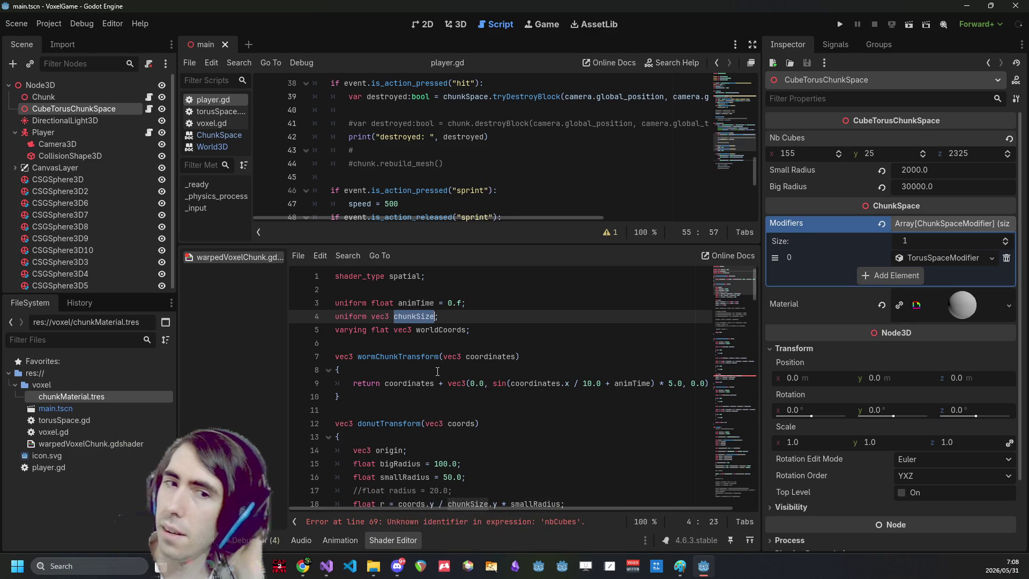
{"action": "scroll", "coordinate": [437, 371], "scroll_direction": "down", "scroll_amount": 10}
{"action": "scroll", "coordinate": [540, 356], "scroll_direction": "up", "scroll_amount": 5}
{"action": "scroll", "coordinate": [540, 355], "scroll_direction": "up", "scroll_amount": 6}
{"action": "left_click_drag", "start_coordinate": [439, 316], "coordinate": [334, 316]}
{"action": "key", "text": "ctrl+c"}
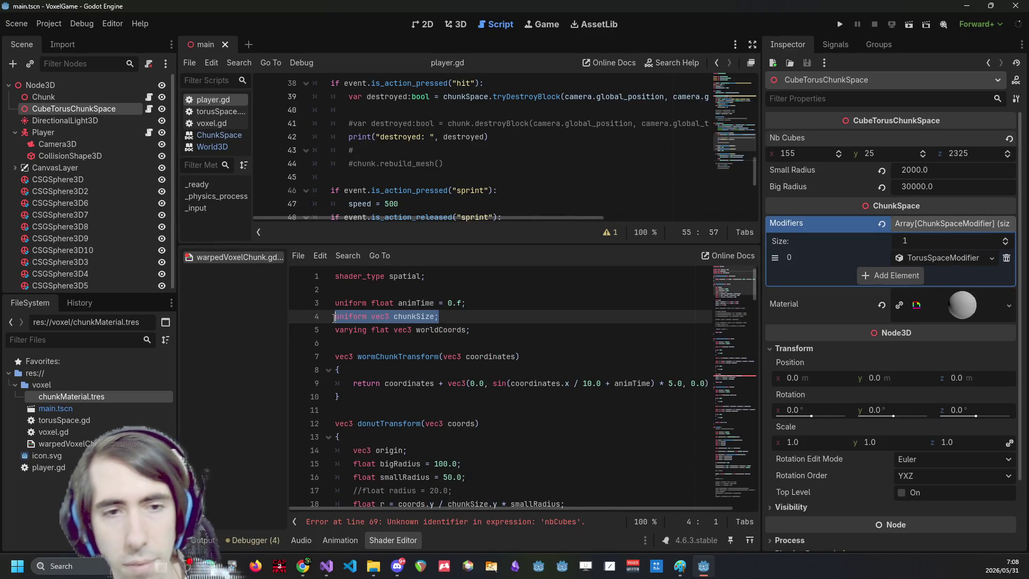
{"action": "scroll", "coordinate": [406, 320], "scroll_direction": "down", "scroll_amount": 17}
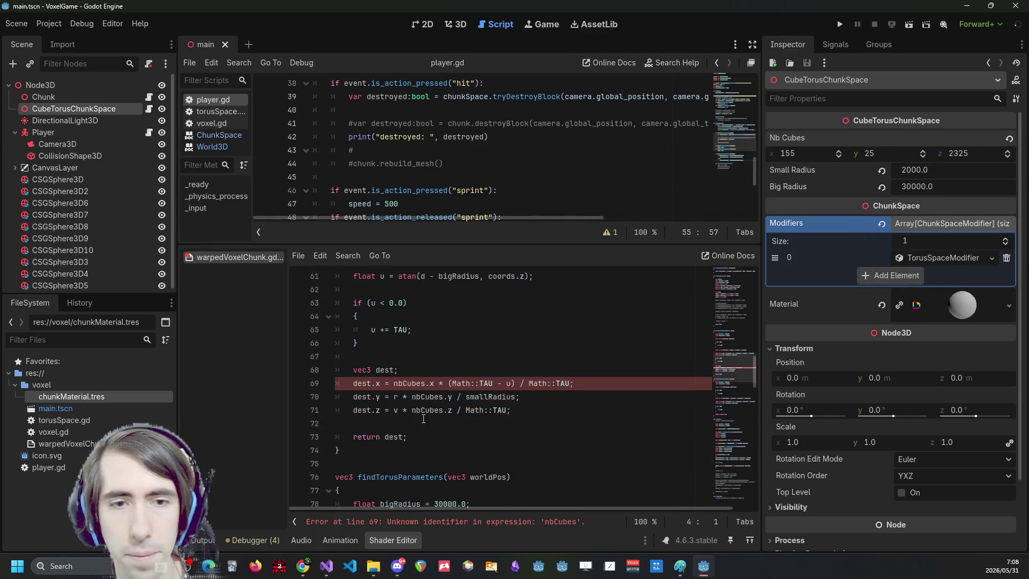
{"action": "left_click", "coordinate": [415, 397]}
{"action": "key", "text": "Return"}
{"action": "key", "text": "Return"}
{"action": "key", "text": "Up"}
{"action": "key", "text": "ctrl+v"}
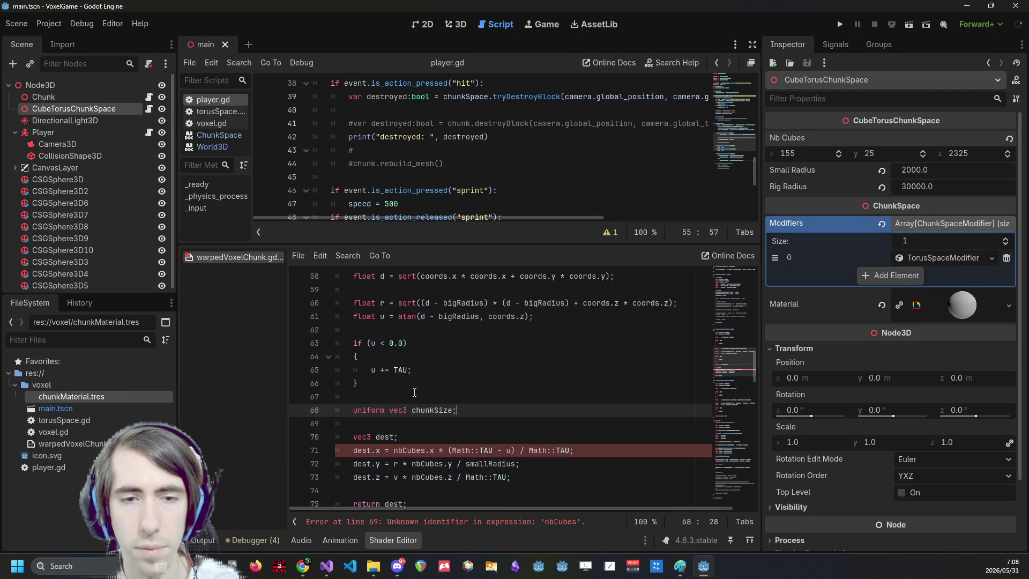
{"action": "key", "text": "ctrl+shift+Left"}
{"action": "type", "text": "nbCubes"}
Drop the uniform keyword, initialize nbCubes = vec3(155, 25, 2325), and save.
{"action": "key", "text": "ctrl+Left"}
{"action": "key", "text": "ctrl+Left"}
{"action": "key", "text": "ctrl+BackSpace"}
{"action": "key", "text": "End"}
{"action": "key", "text": "Left"}
{"action": "type", "text": "= vec3"}
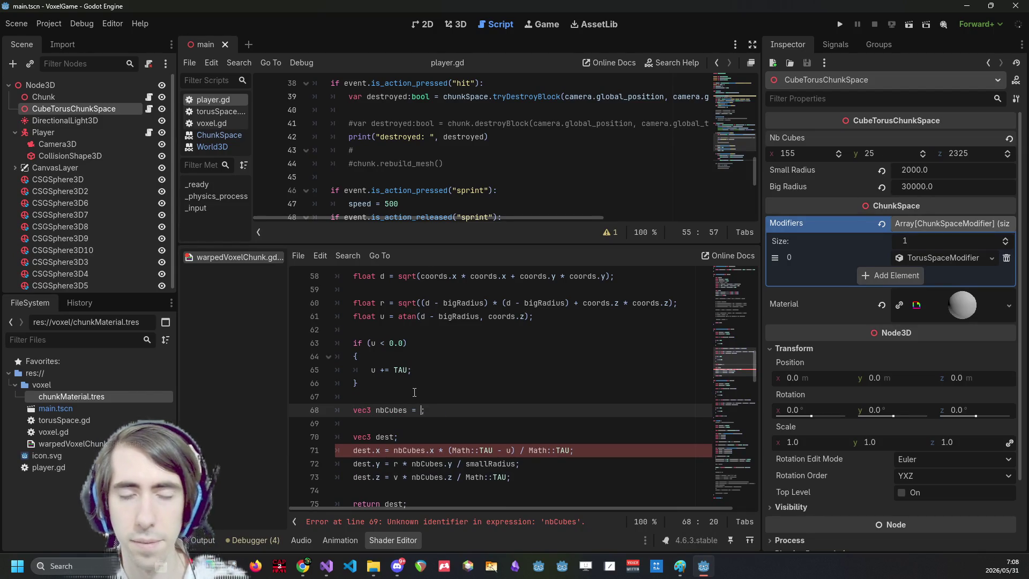
{"action": "type", "text": "("}
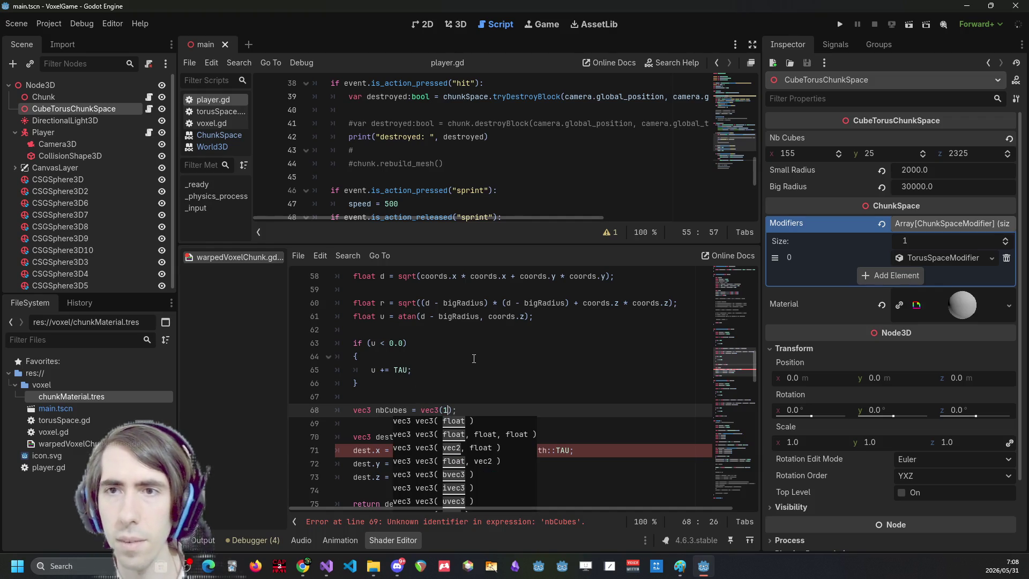
{"action": "type", "text": "155, 25, 2325"}
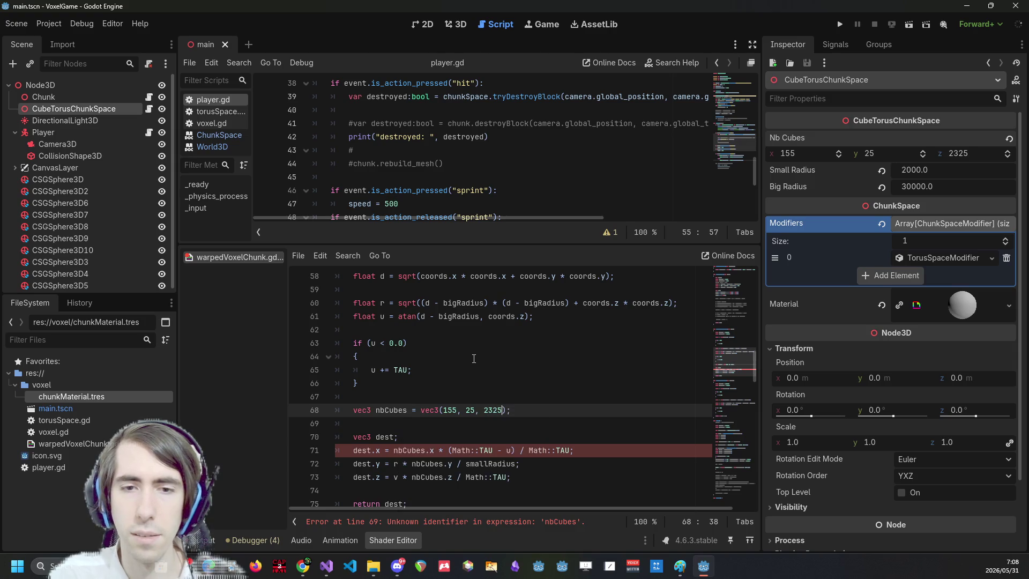
{"action": "key", "text": "ctrl+s"}
{"action": "scroll", "coordinate": [458, 378], "scroll_direction": "up", "scroll_amount": 7}
{"action": "scroll", "coordinate": [458, 378], "scroll_direction": "down", "scroll_amount": 8}
Multi-select the Math:: prefixes before TAU on lines 71 and 73 and delete them.
{"action": "left_click", "coordinate": [452, 410]}
{"action": "left_click_drag", "start_coordinate": [451, 410], "coordinate": [479, 410]}
{"action": "key", "text": "ctrl+d"}
{"action": "key", "text": "ctrl+d"}
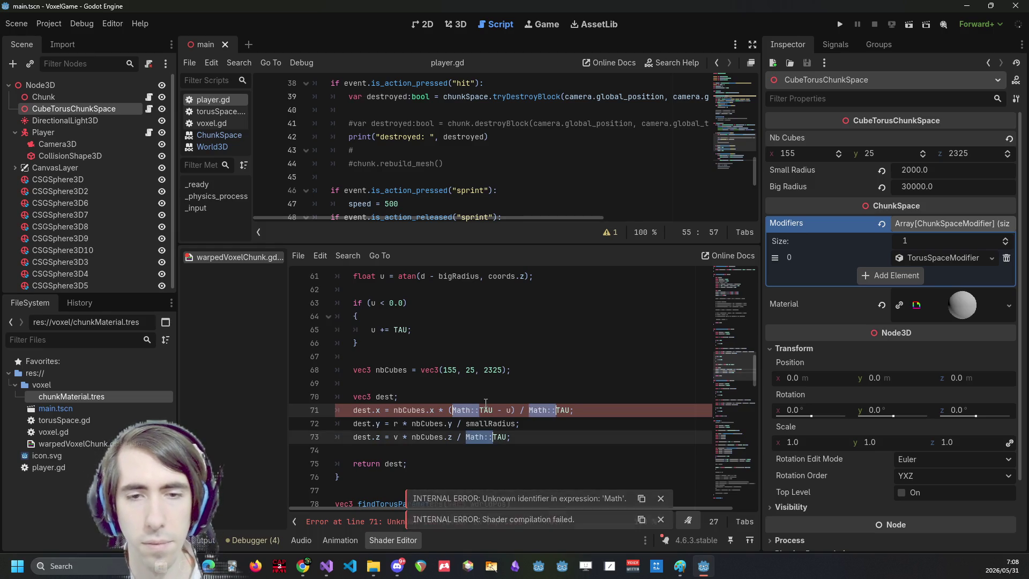
{"action": "key", "text": "BackSpace"}
Close the internal error notifications and review the donutInverseTransform function signature.
{"action": "left_click", "coordinate": [660, 435]}
{"action": "left_click", "coordinate": [660, 455]}
{"action": "left_click", "coordinate": [660, 477]}
{"action": "left_click", "coordinate": [660, 498]}
{"action": "scroll", "coordinate": [658, 506], "scroll_direction": "down", "scroll_amount": 1}
{"action": "left_click", "coordinate": [660, 519]}
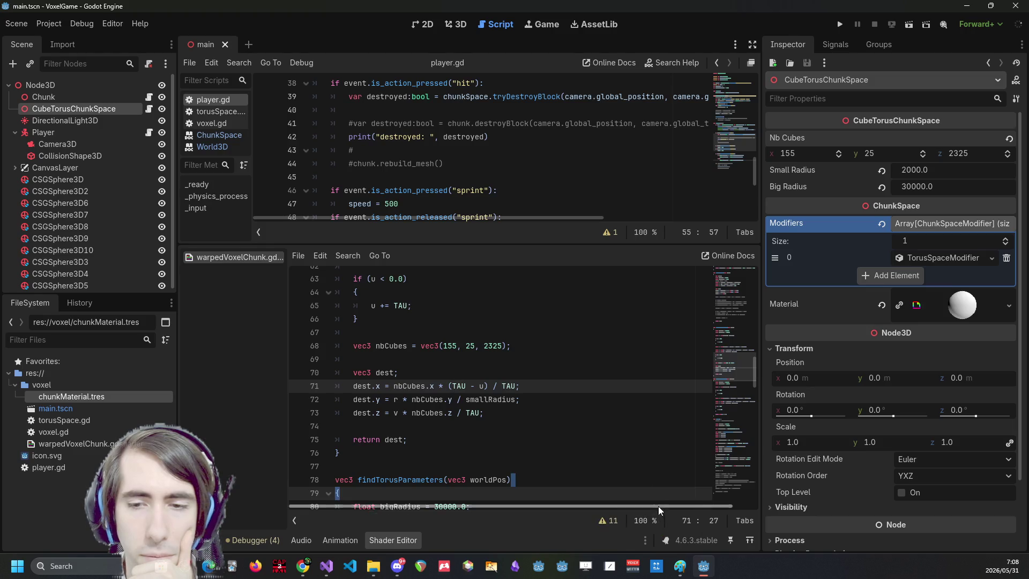
{"action": "left_click", "coordinate": [592, 395]}
{"action": "scroll", "coordinate": [400, 379], "scroll_direction": "up", "scroll_amount": 7}
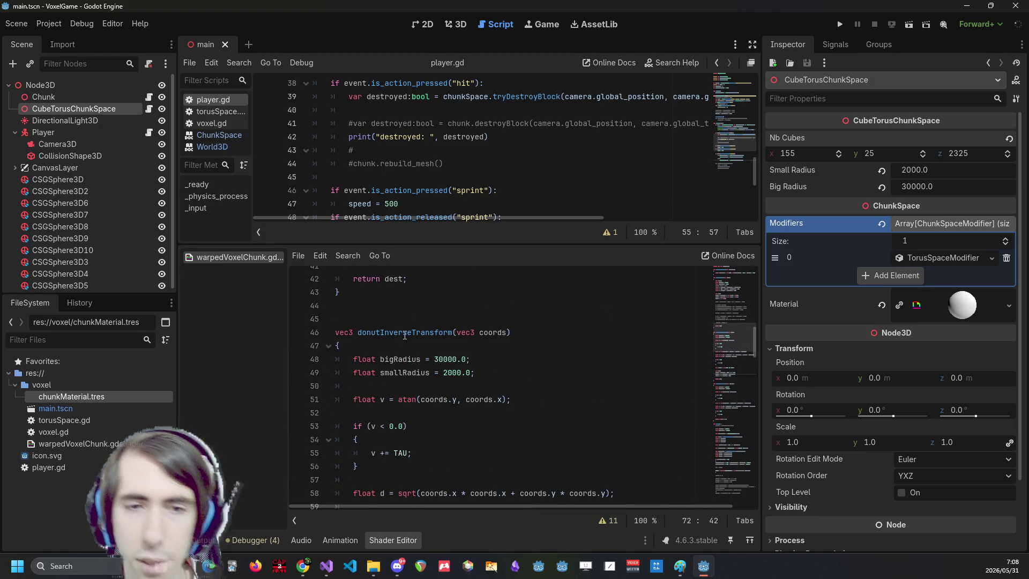
{"action": "left_click", "coordinate": [404, 333]}
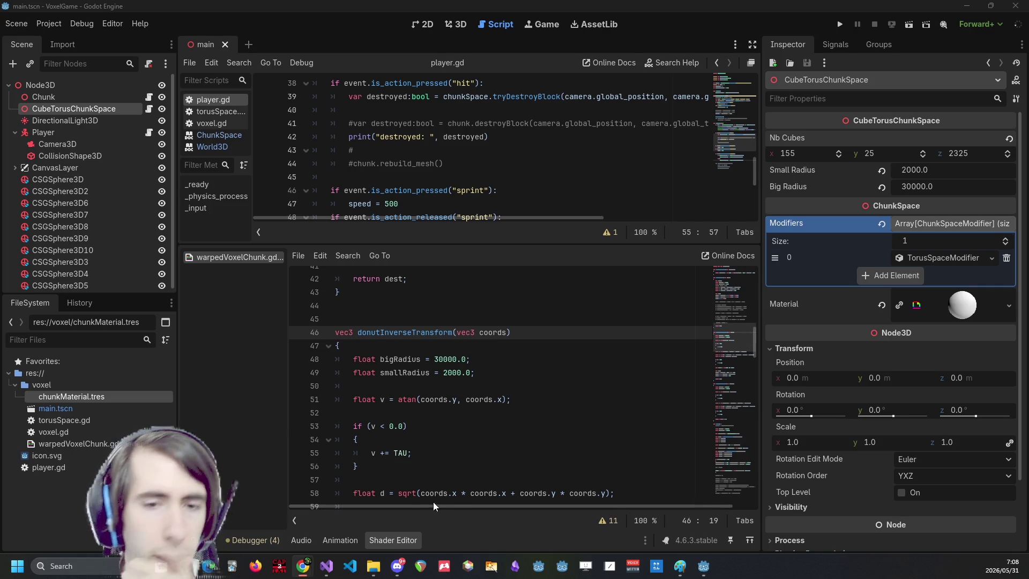
{"action": "scroll", "coordinate": [523, 386], "scroll_direction": "down", "scroll_amount": 2}
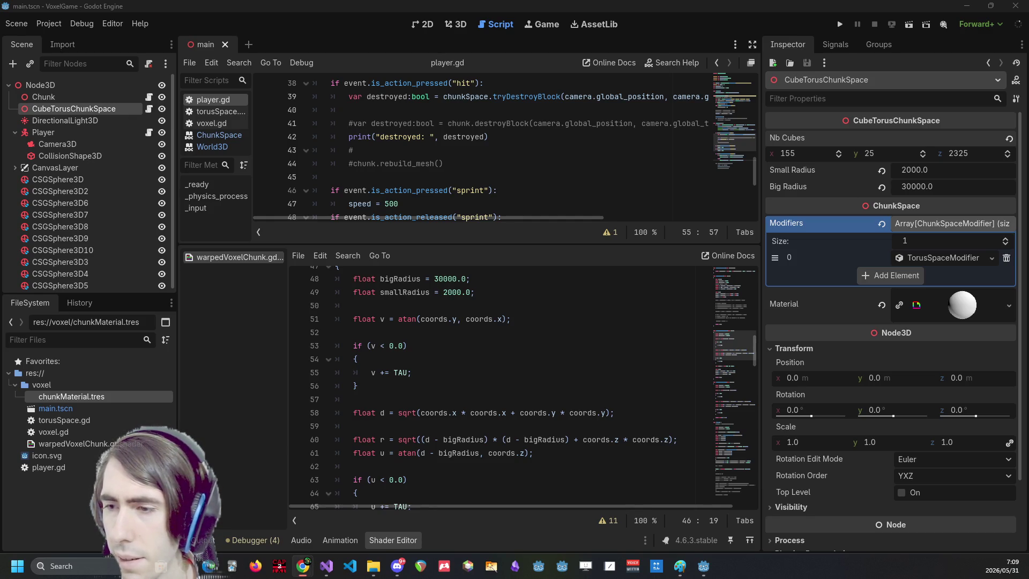
{"action": "scroll", "coordinate": [476, 386], "scroll_direction": "down", "scroll_amount": 14}
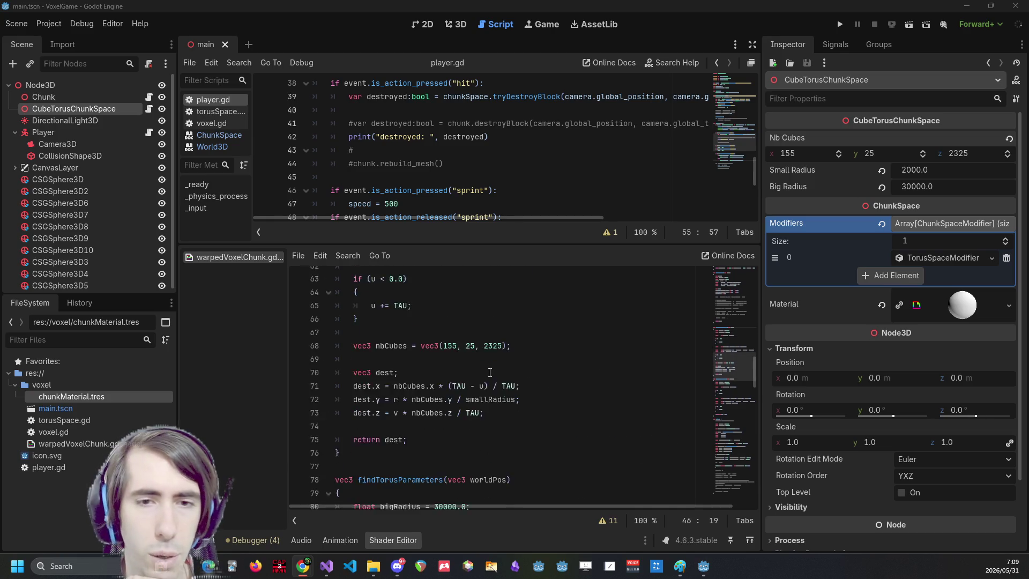
Move the VERTEX assignment out of the distortion if block to just below its closing brace.
{"action": "scroll", "coordinate": [476, 385], "scroll_direction": "down", "scroll_amount": 10}
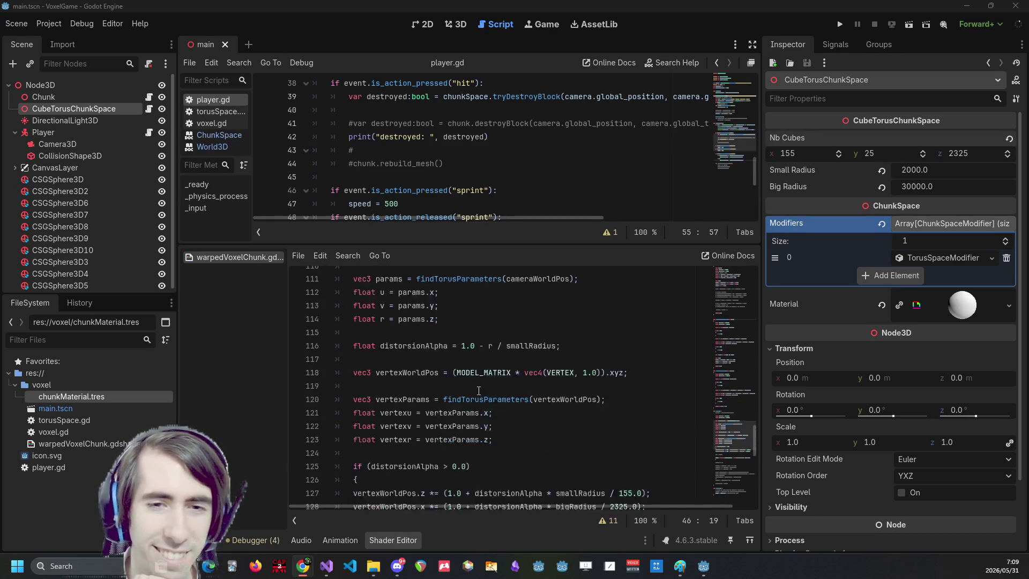
{"action": "scroll", "coordinate": [460, 394], "scroll_direction": "down", "scroll_amount": 8}
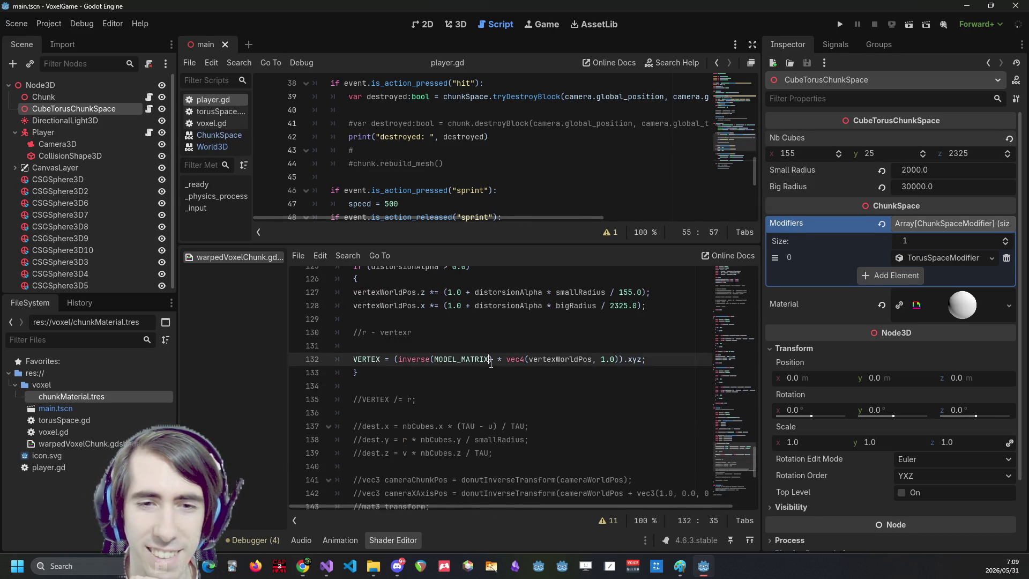
{"action": "scroll", "coordinate": [483, 379], "scroll_direction": "up", "scroll_amount": 8}
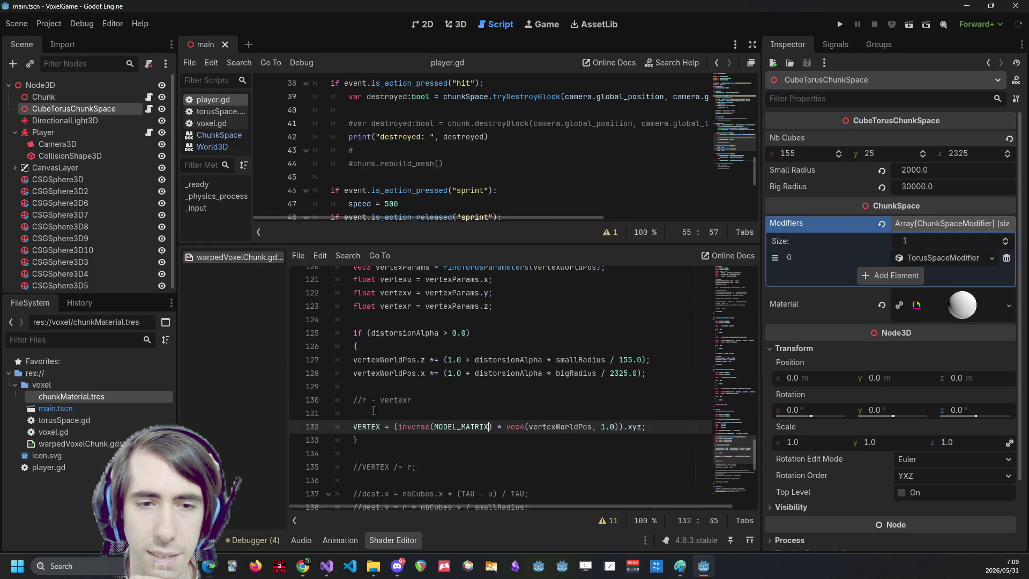
{"action": "left_click", "coordinate": [379, 444]}
{"action": "left_click_drag", "start_coordinate": [388, 449], "coordinate": [329, 329]}
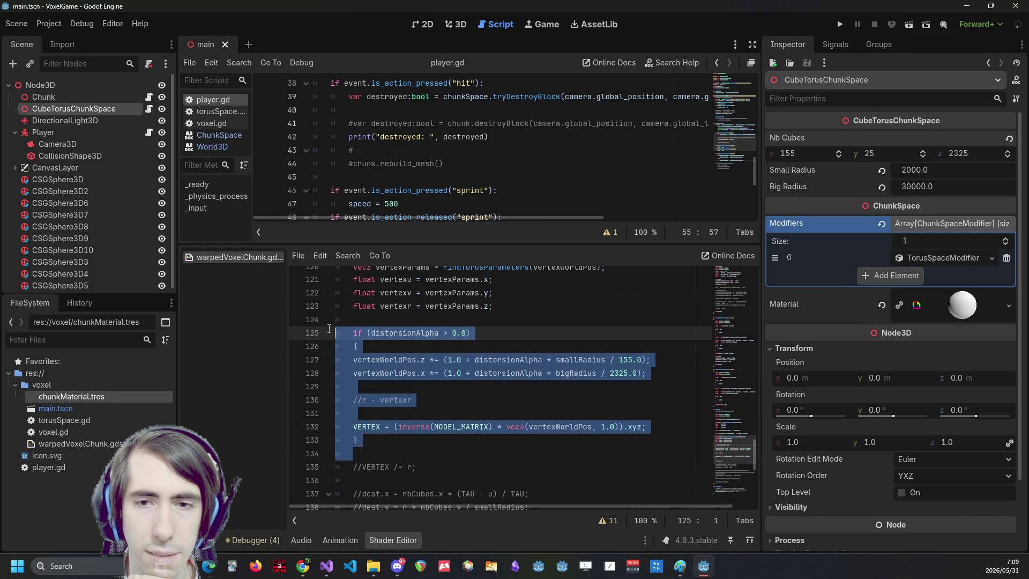
{"action": "left_click", "coordinate": [425, 437]}
{"action": "left_click_drag", "start_coordinate": [412, 434], "coordinate": [324, 333]}
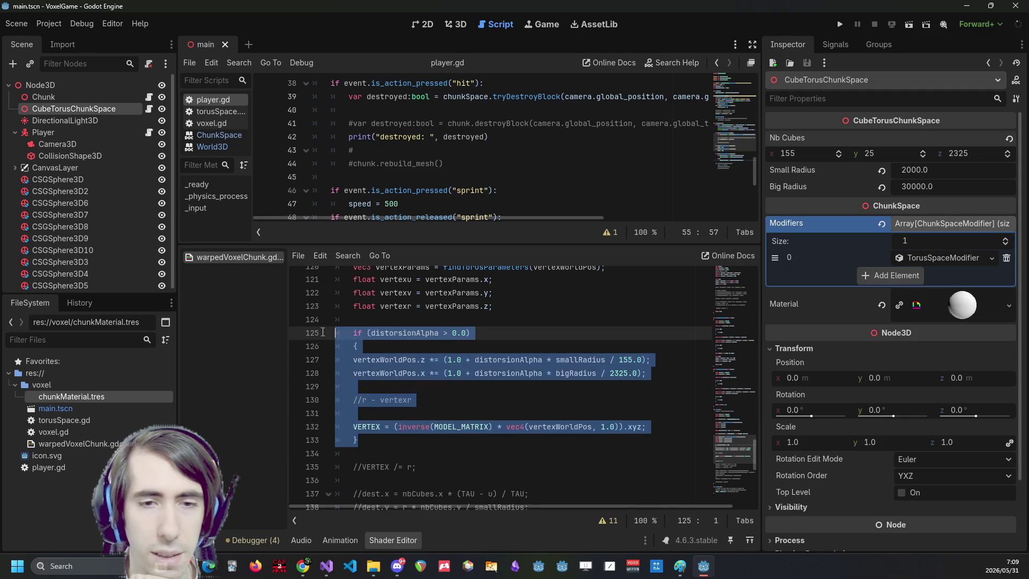
{"action": "left_click", "coordinate": [471, 424]}
{"action": "key", "text": "alt+Down"}
{"action": "key", "text": "alt+Down"}
{"action": "key", "text": "alt+Up"}
{"action": "left_click", "coordinate": [471, 424]}
{"action": "key", "text": "Return"}
Delete the distortion if block and its leftover empty line.
{"action": "left_click_drag", "start_coordinate": [386, 428], "coordinate": [319, 332]}
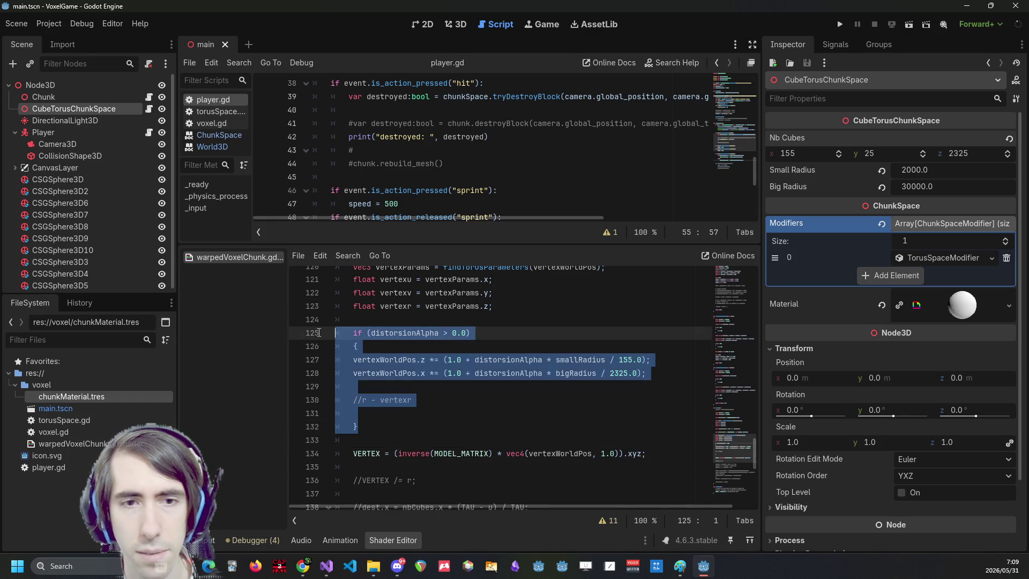
{"action": "key", "text": "BackSpace"}
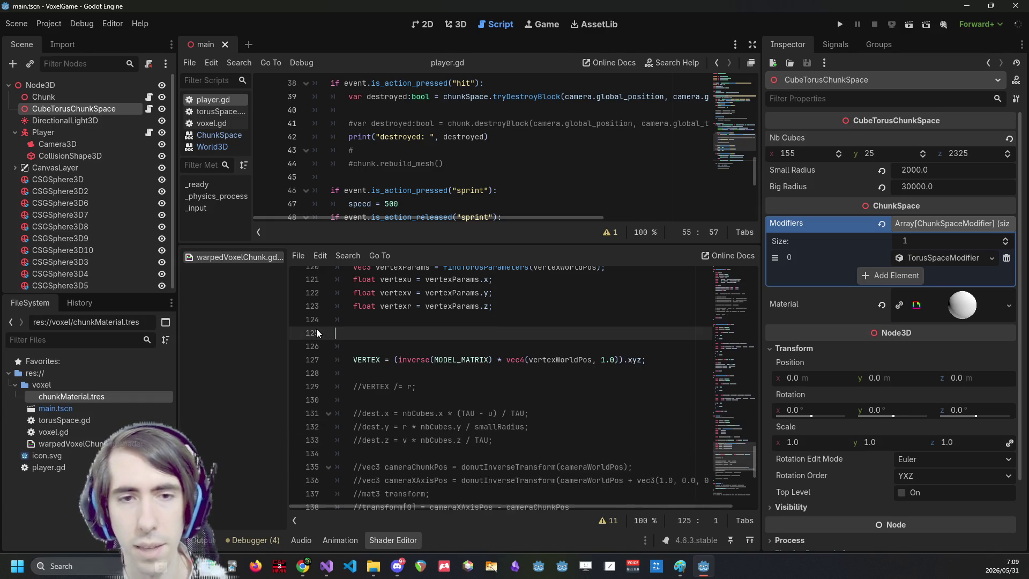
{"action": "key", "text": "BackSpace"}
{"action": "scroll", "coordinate": [336, 346], "scroll_direction": "up", "scroll_amount": 3}
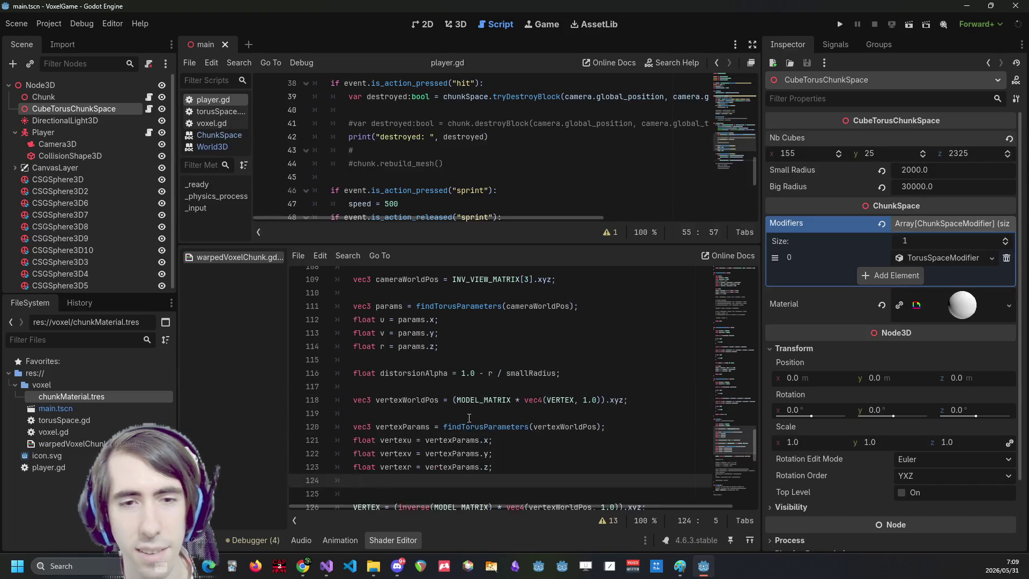
{"action": "scroll", "coordinate": [531, 432], "scroll_direction": "up", "scroll_amount": 2}
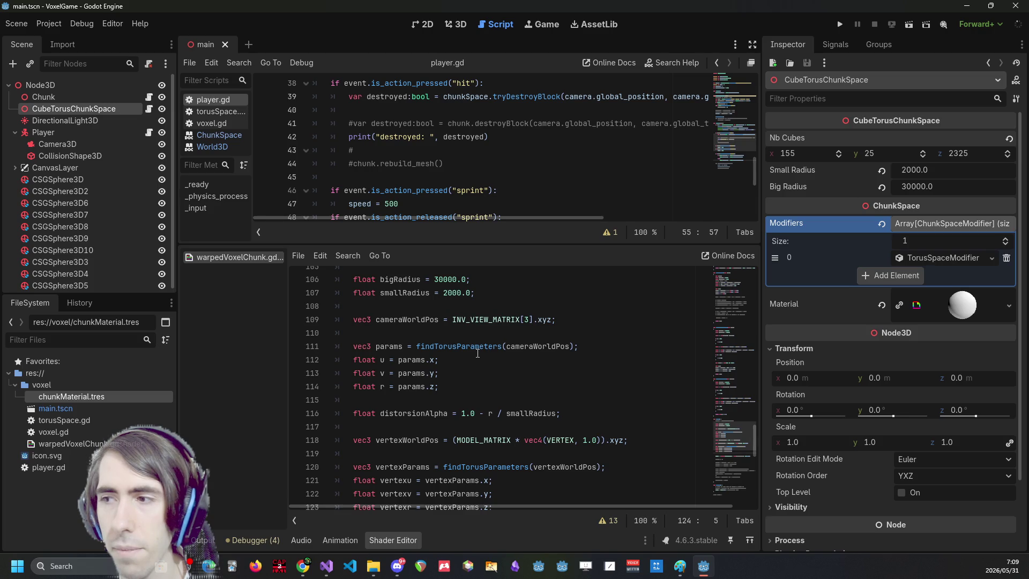
{"action": "scroll", "coordinate": [476, 357], "scroll_direction": "down", "scroll_amount": 1}
{"action": "scroll", "coordinate": [476, 356], "scroll_direction": "up", "scroll_amount": 1}
{"action": "scroll", "coordinate": [476, 356], "scroll_direction": "up", "scroll_amount": 1}
{"action": "scroll", "coordinate": [476, 357], "scroll_direction": "down", "scroll_amount": 1}
Remove the float u, v, r and vertexu, vertexv, vertexr declarations.
{"action": "left_click", "coordinate": [460, 343]}
{"action": "scroll", "coordinate": [460, 343], "scroll_direction": "down", "scroll_amount": 1}
{"action": "scroll", "coordinate": [460, 343], "scroll_direction": "up", "scroll_amount": 1}
{"action": "left_click_drag", "start_coordinate": [466, 387], "coordinate": [319, 360]}
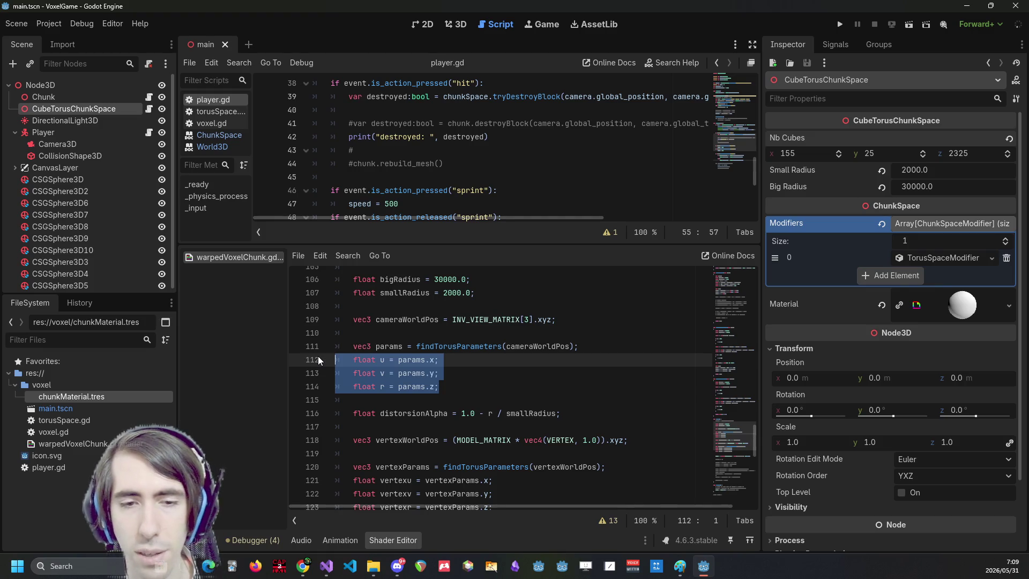
{"action": "key", "text": "ctrl+x"}
{"action": "left_click_drag", "start_coordinate": [492, 467], "coordinate": [291, 447]}
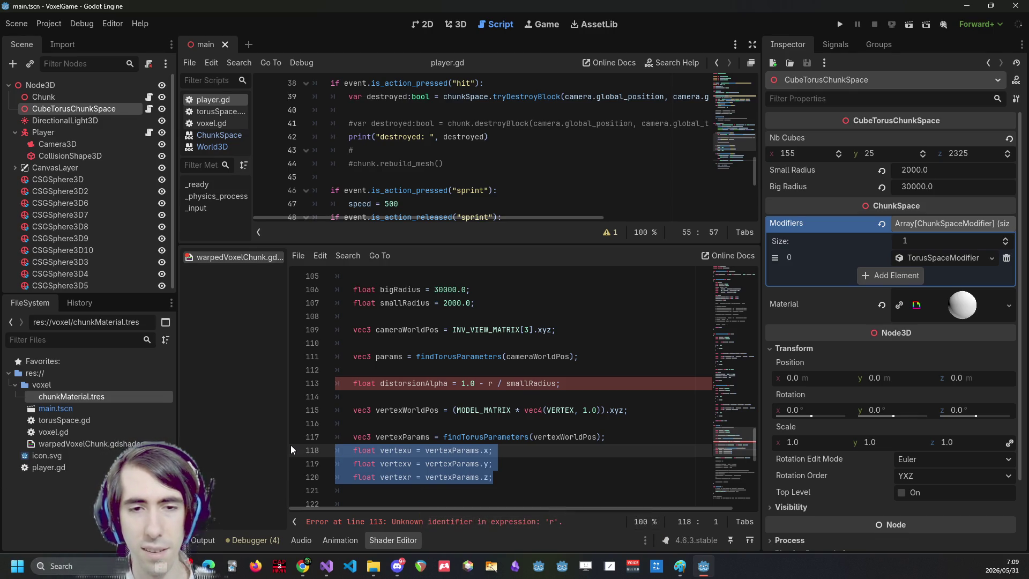
{"action": "key", "text": "BackSpace"}
{"action": "key", "text": "BackSpace"}
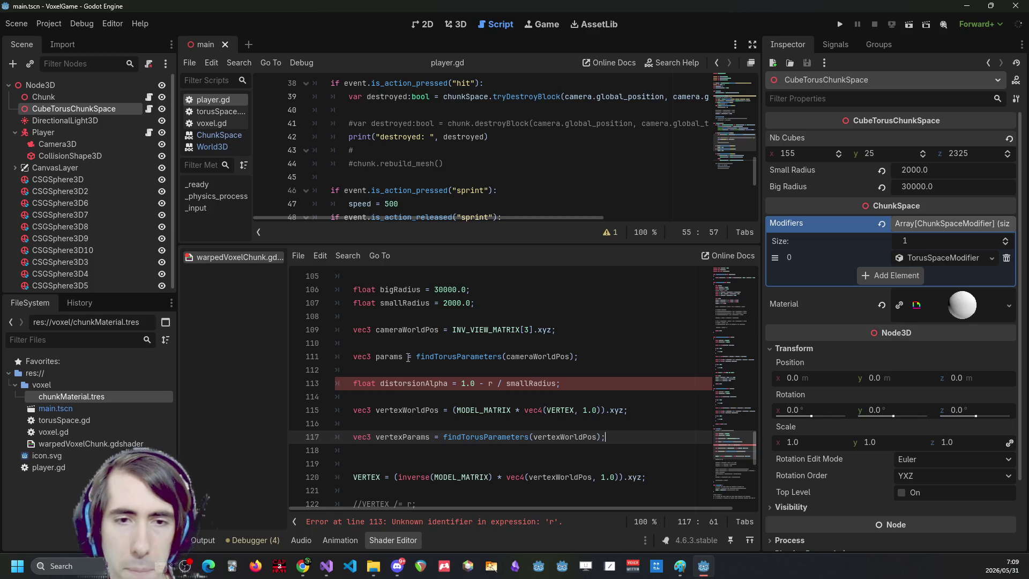
{"action": "double_click", "coordinate": [395, 357]}
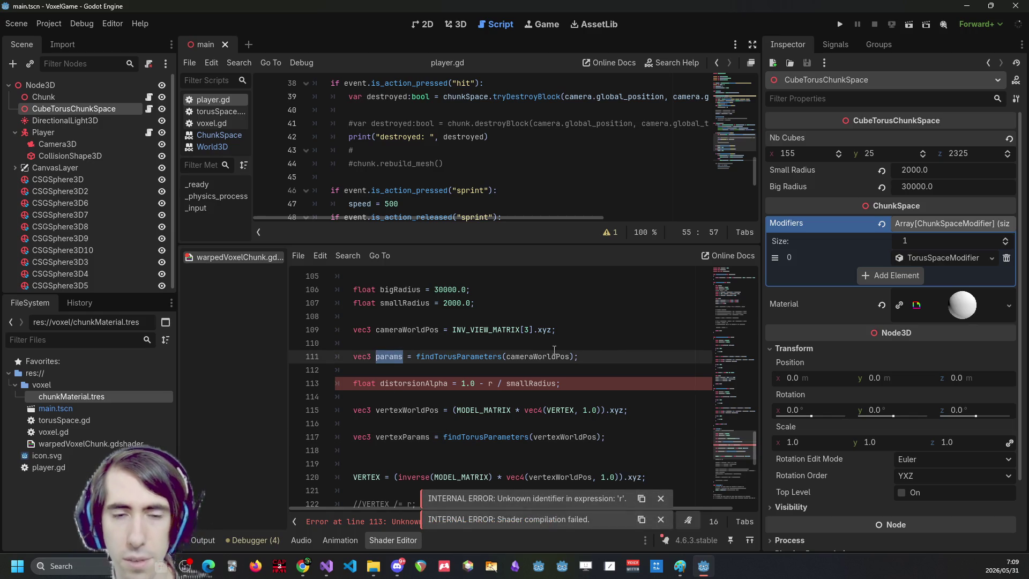
Rename params to cameraChunkPos and compute it with donutInverseTransform instead of findTorusParameters.
{"action": "type", "text": "cameraChunkPos"}
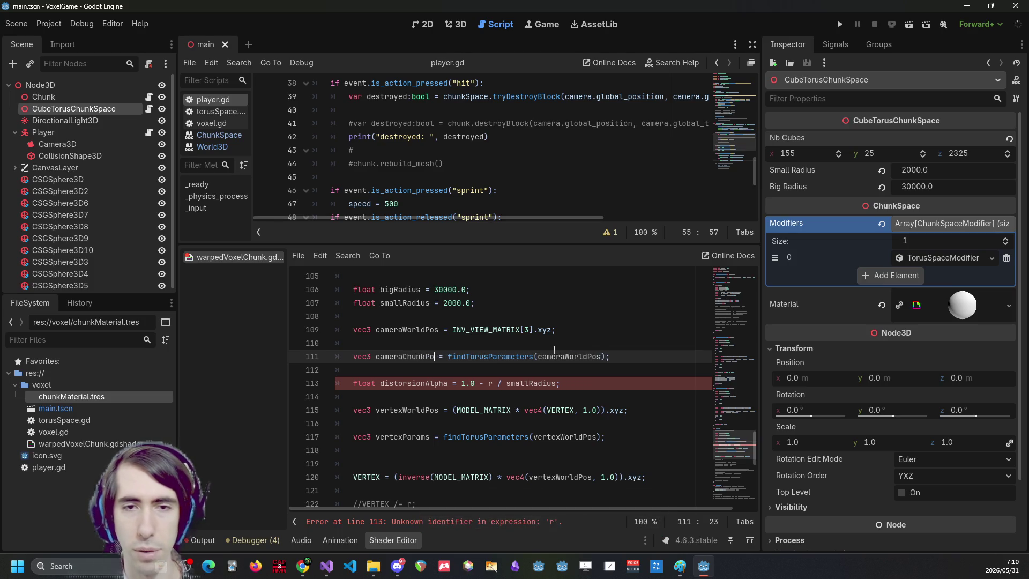
{"action": "scroll", "coordinate": [557, 349], "scroll_direction": "up", "scroll_amount": 15}
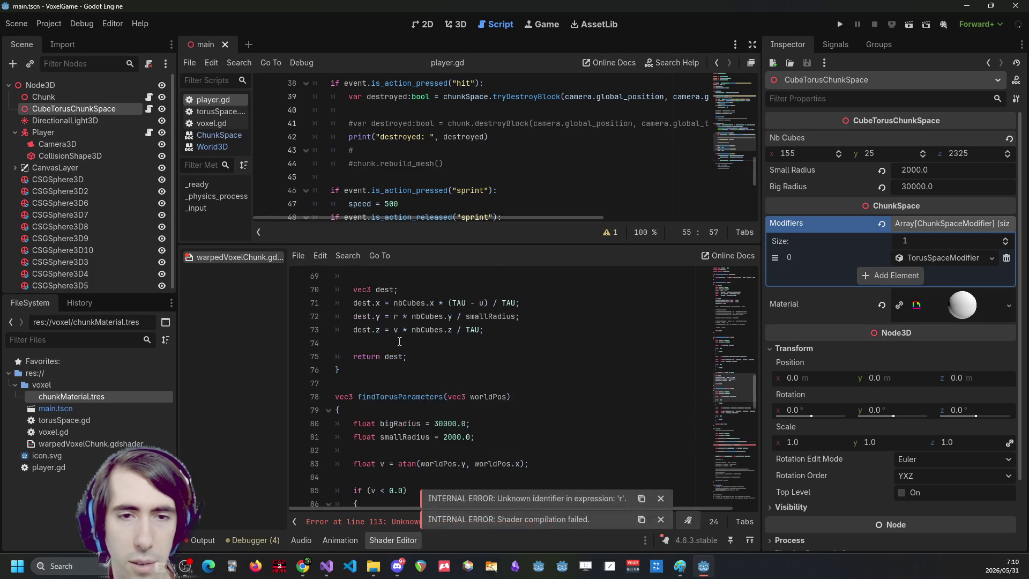
{"action": "scroll", "coordinate": [399, 341], "scroll_direction": "up", "scroll_amount": 6}
{"action": "double_click", "coordinate": [405, 367]}
{"action": "scroll", "coordinate": [439, 377], "scroll_direction": "down", "scroll_amount": 20}
{"action": "scroll", "coordinate": [477, 393], "scroll_direction": "up", "scroll_amount": 2}
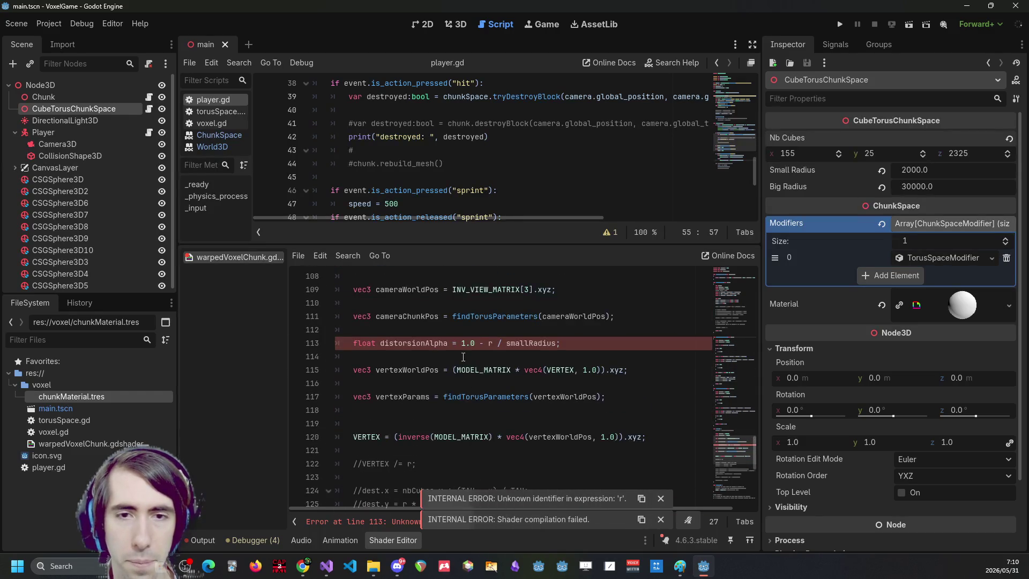
{"action": "double_click", "coordinate": [488, 356]}
{"action": "key", "text": "ctrl+v"}
Comment out the distorsionAlpha line and move it up.
{"action": "left_click", "coordinate": [569, 383]}
{"action": "key", "text": "ctrl+k"}
{"action": "key", "text": "alt+Up"}
{"action": "key", "text": "alt+Up"}
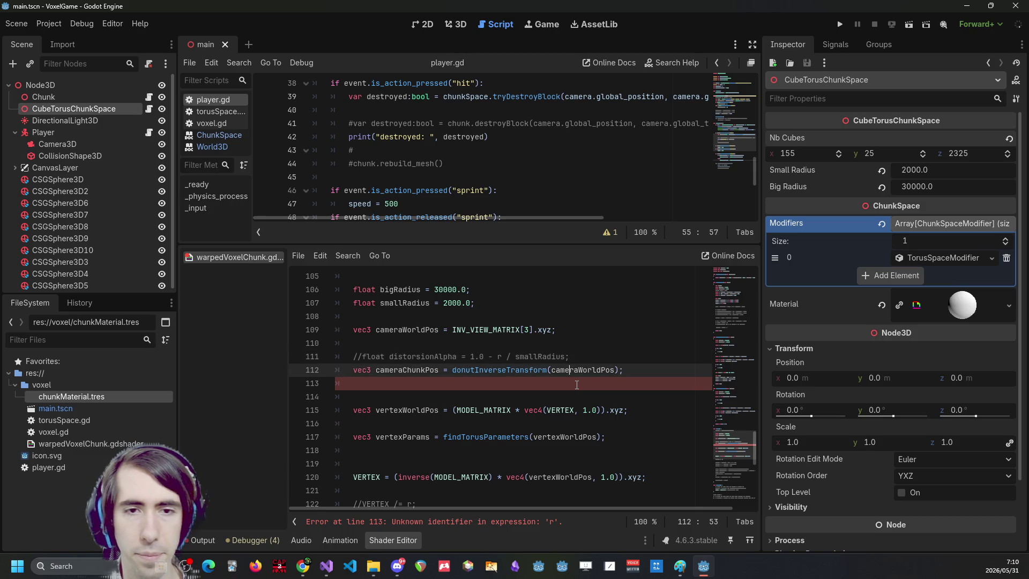
{"action": "key", "text": "Return"}
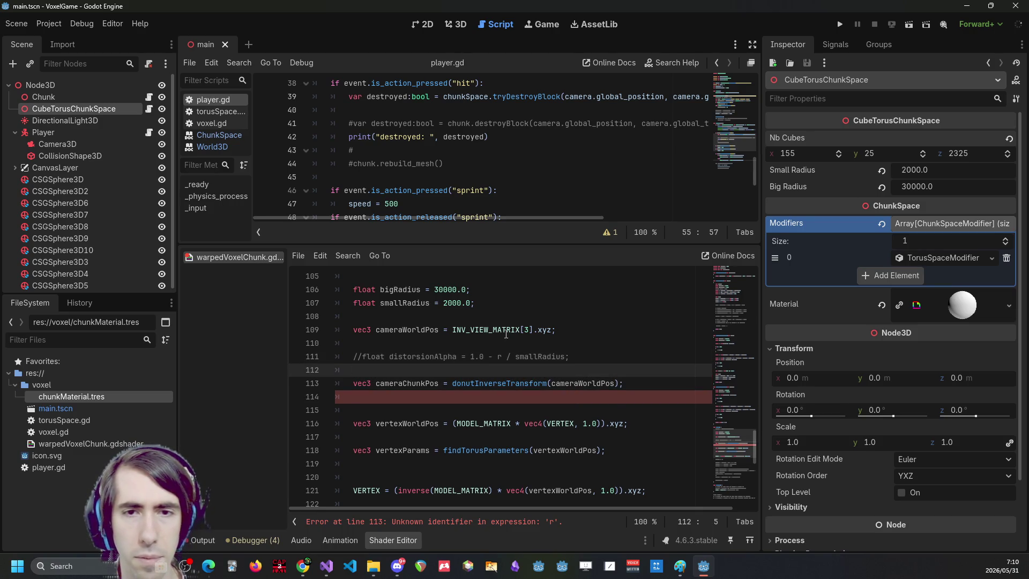
Delete the empty line 115 and the blank line between vertexWorldPos and vertexParams.
{"action": "left_click", "coordinate": [497, 329]}
{"action": "left_click", "coordinate": [600, 405]}
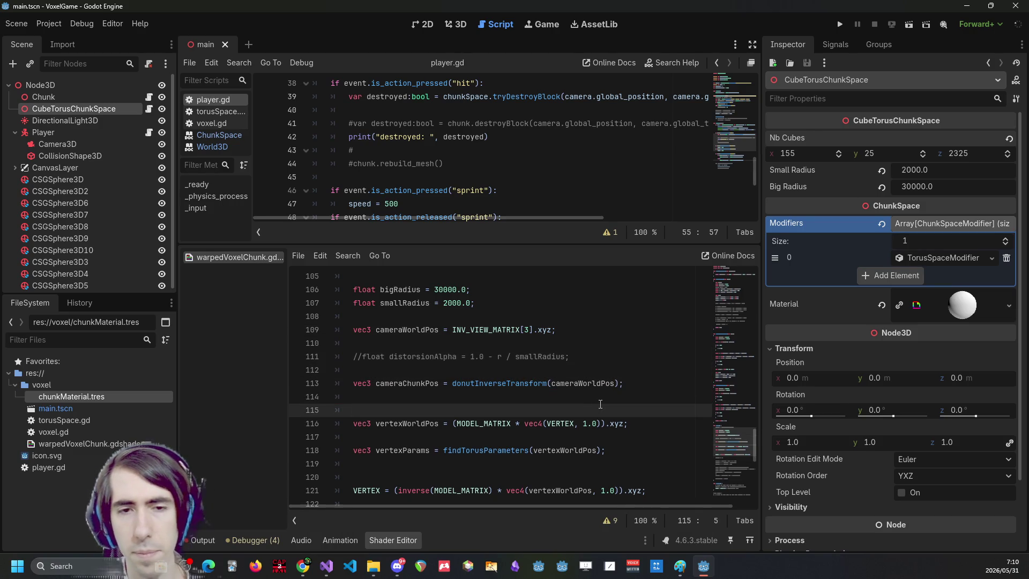
{"action": "key", "text": "BackSpace"}
{"action": "key", "text": "BackSpace"}
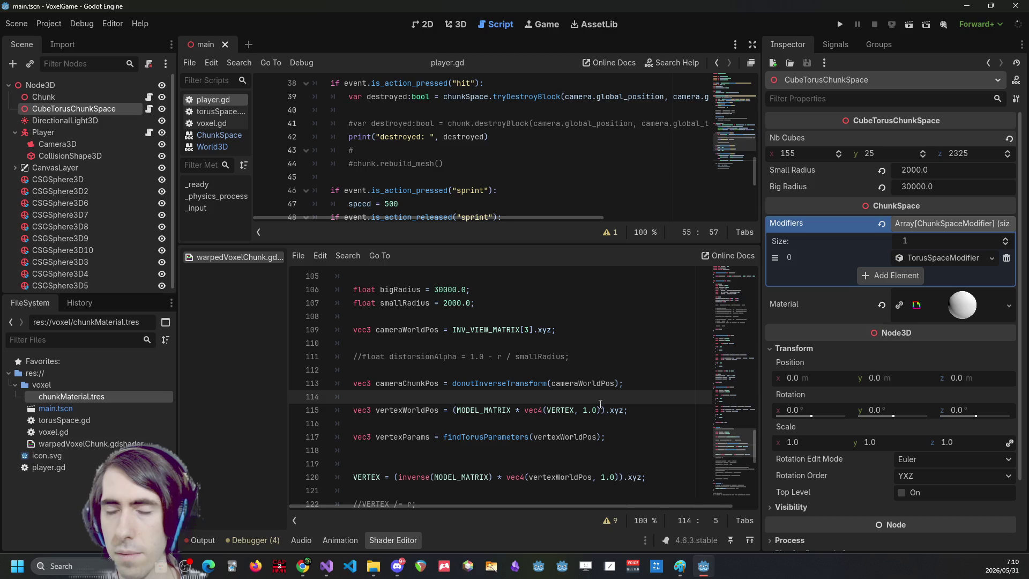
{"action": "key", "text": "Down"}
{"action": "key", "text": "Down"}
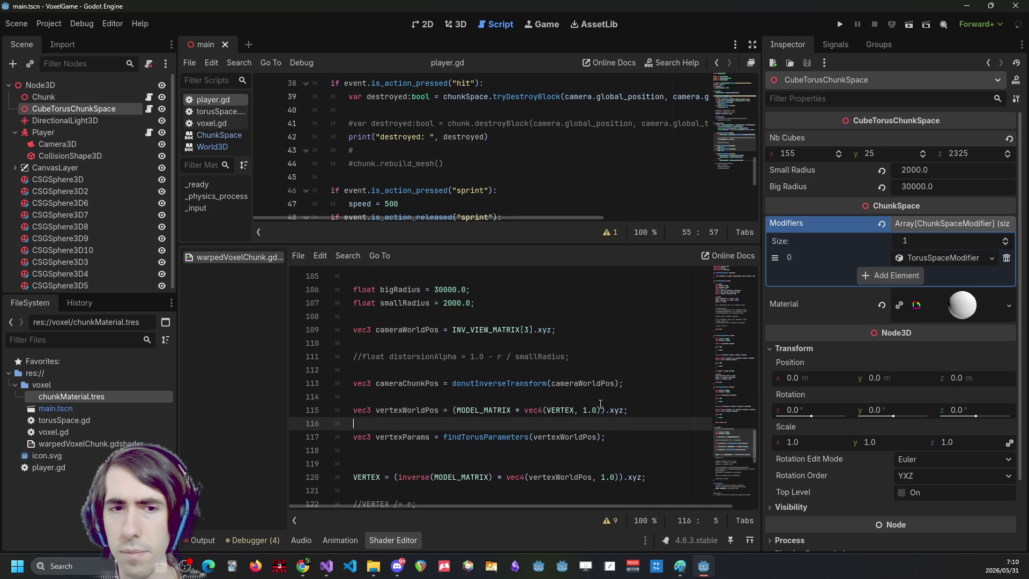
{"action": "key", "text": "BackSpace"}
{"action": "key", "text": "BackSpace"}
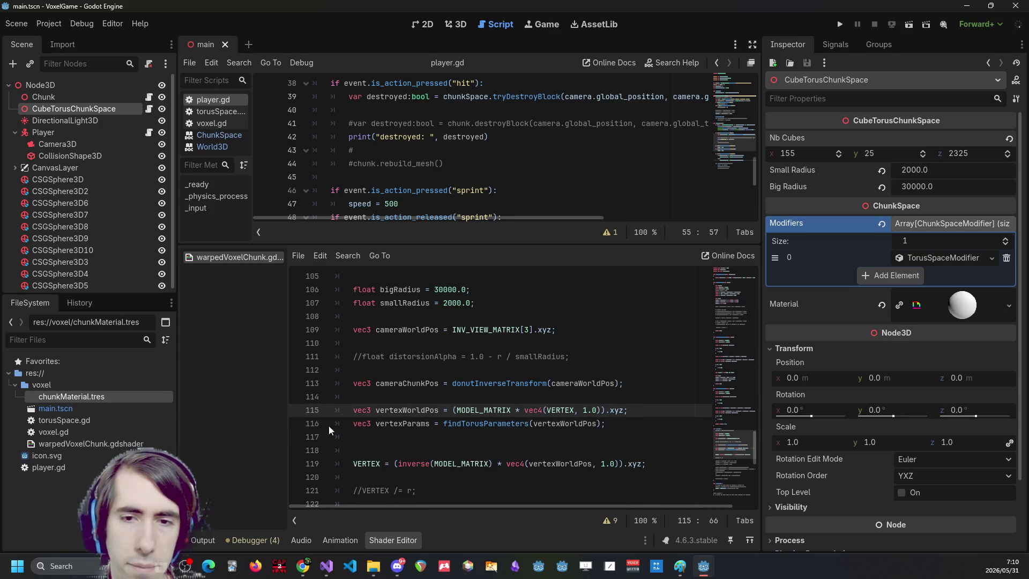
{"action": "key", "text": "Up"}
Replace findTorusParameters with donutInverseTransform and rename vertexParams to vertexChunkPos.
{"action": "double_click", "coordinate": [499, 423]}
{"action": "key", "text": "ctrl+v"}
{"action": "double_click", "coordinate": [401, 423]}
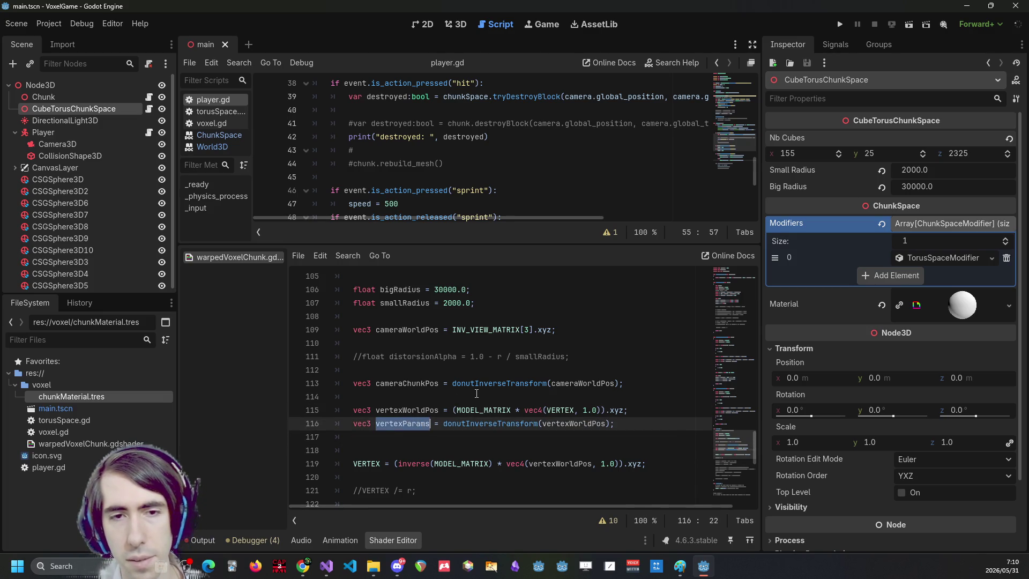
{"action": "type", "text": "vertexChu"}
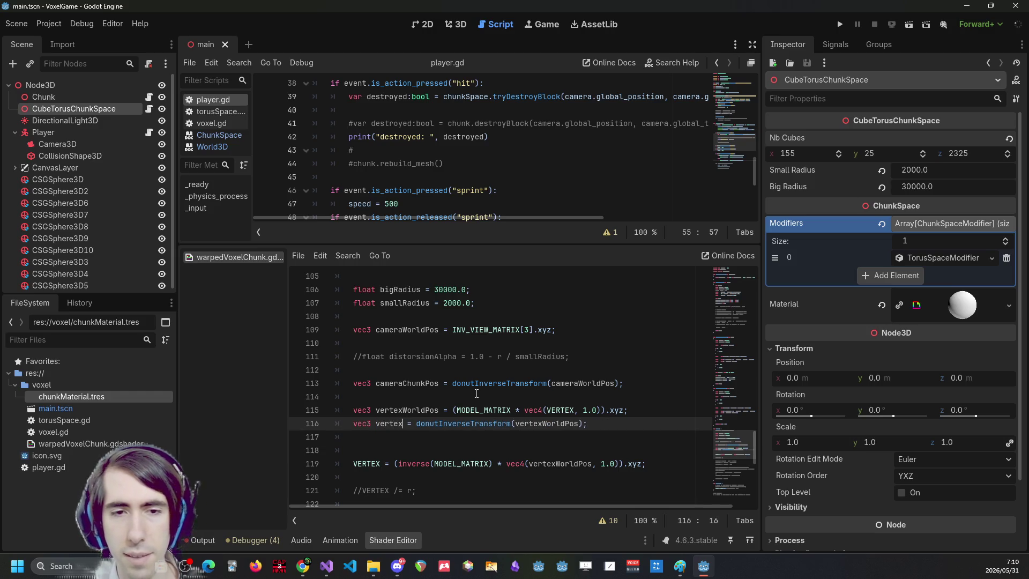
{"action": "type", "text": "nkPos"}
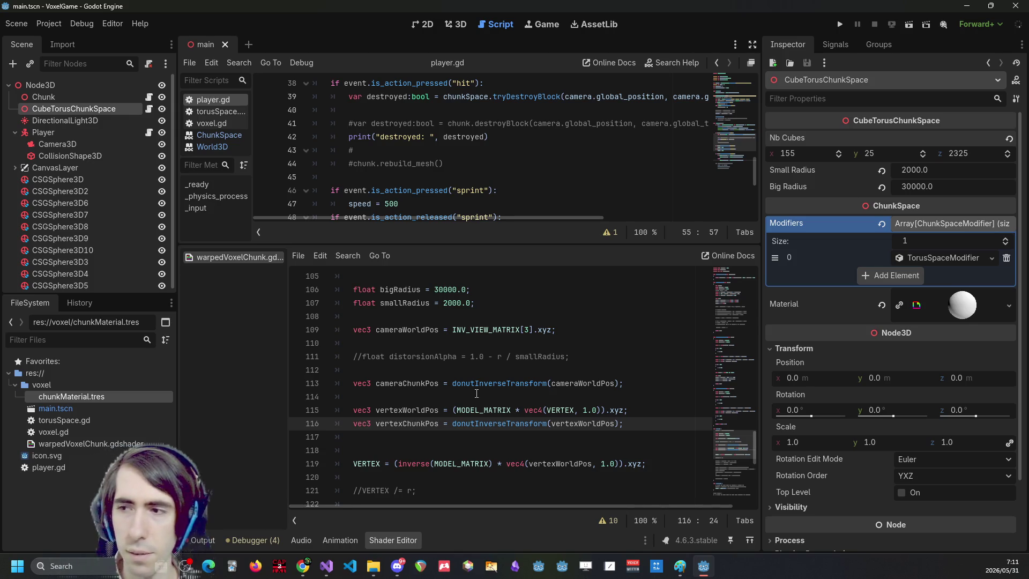
{"action": "key", "text": "Down"}
{"action": "key", "text": "Down"}
Add a 'vec3 localVertex' line above VERTEX, after trying vertex, playerToVer and chunkSpace as names.
{"action": "key", "text": "Return"}
{"action": "key", "text": "Up"}
{"action": "type", "text": "vec3"}
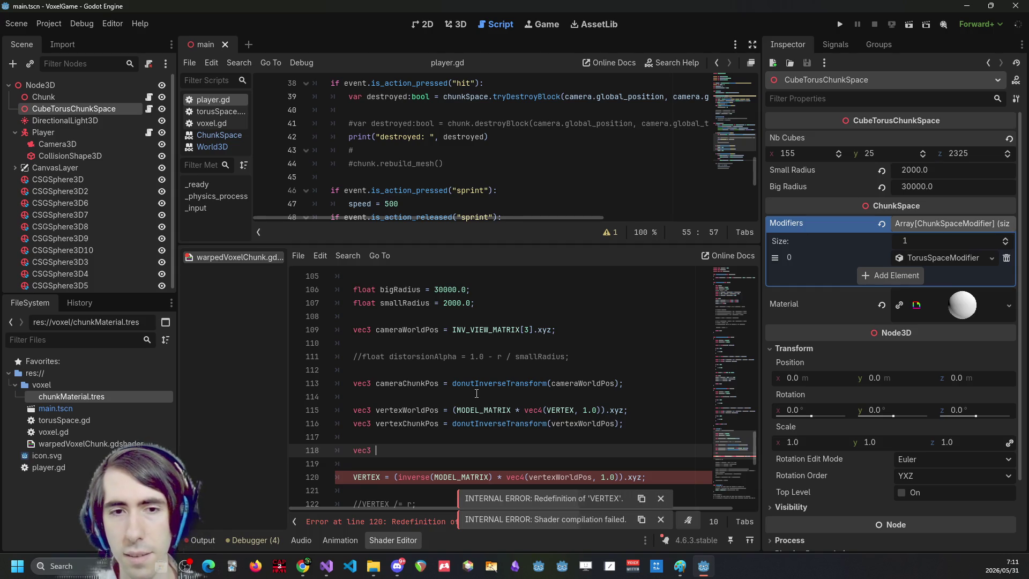
{"action": "type", "text": "ve"}
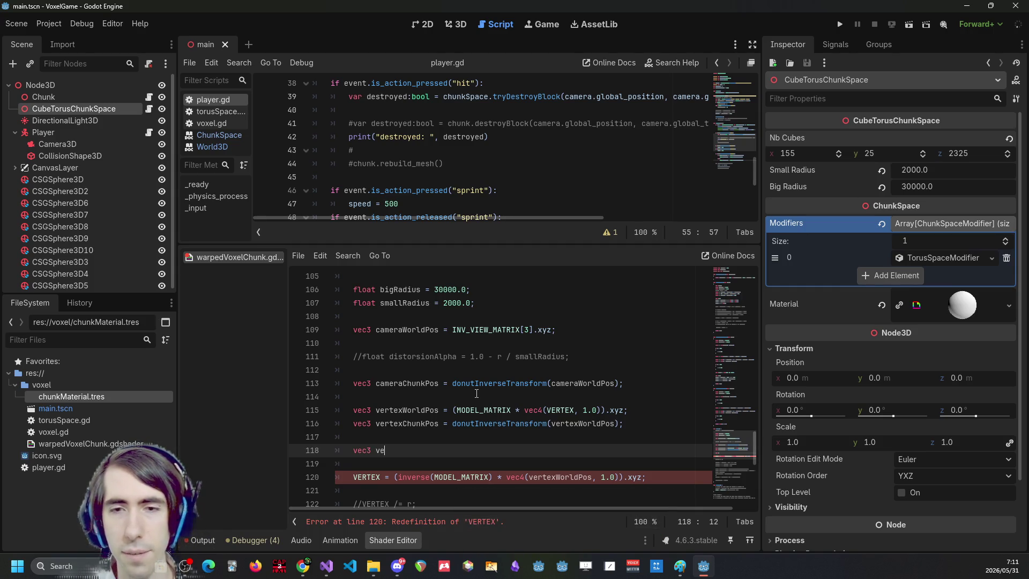
{"action": "type", "text": "rtex"}
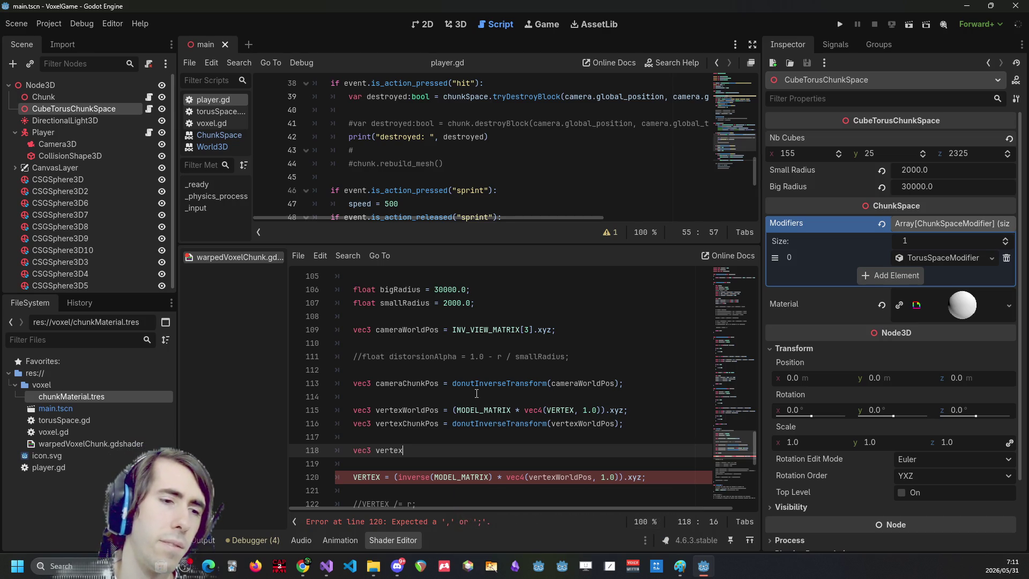
{"action": "key", "text": "ctrl+BackSpace"}
{"action": "type", "text": "playerToVer"}
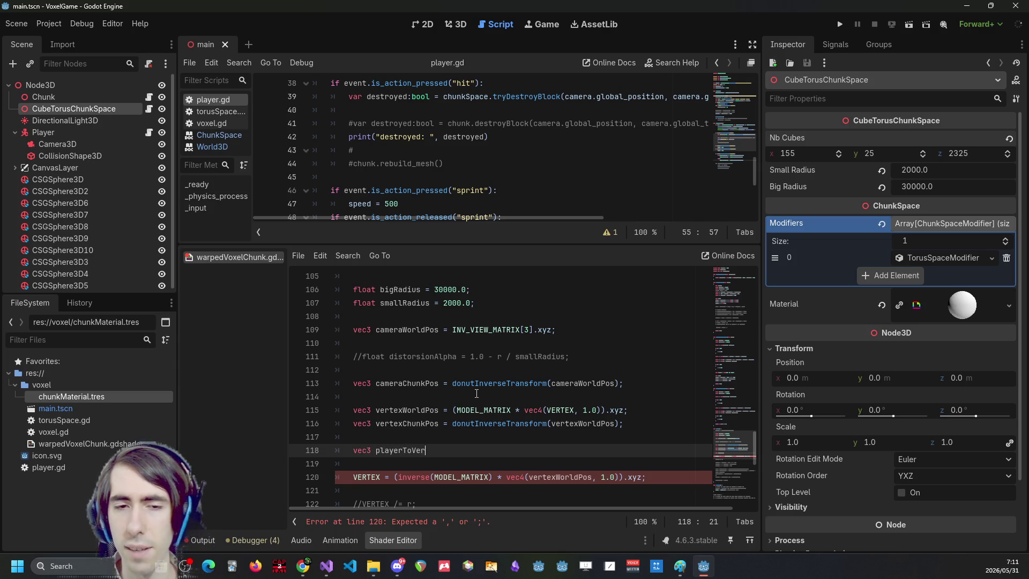
{"action": "key", "text": "ctrl+BackSpace"}
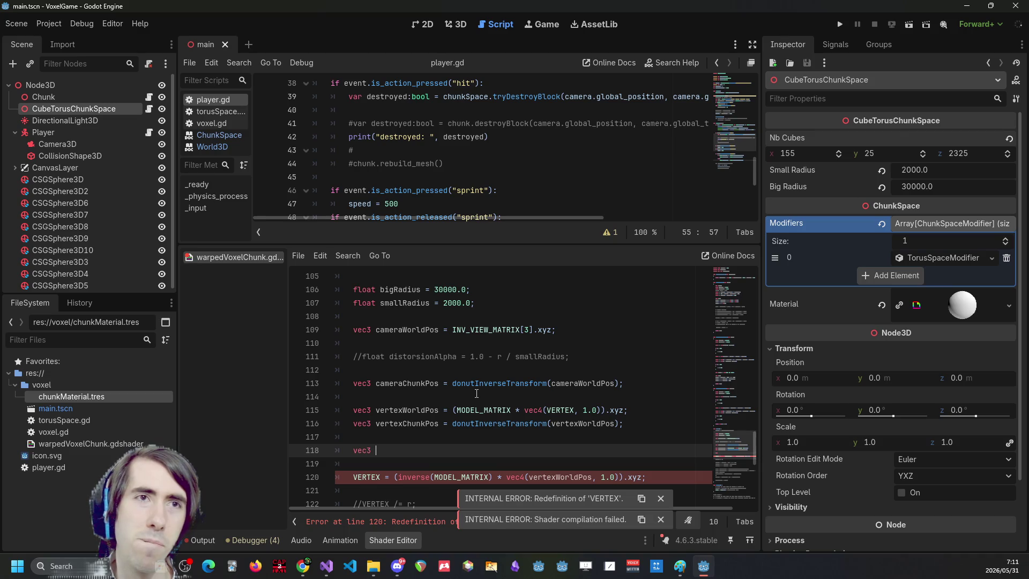
{"action": "type", "text": "chunkSpace"}
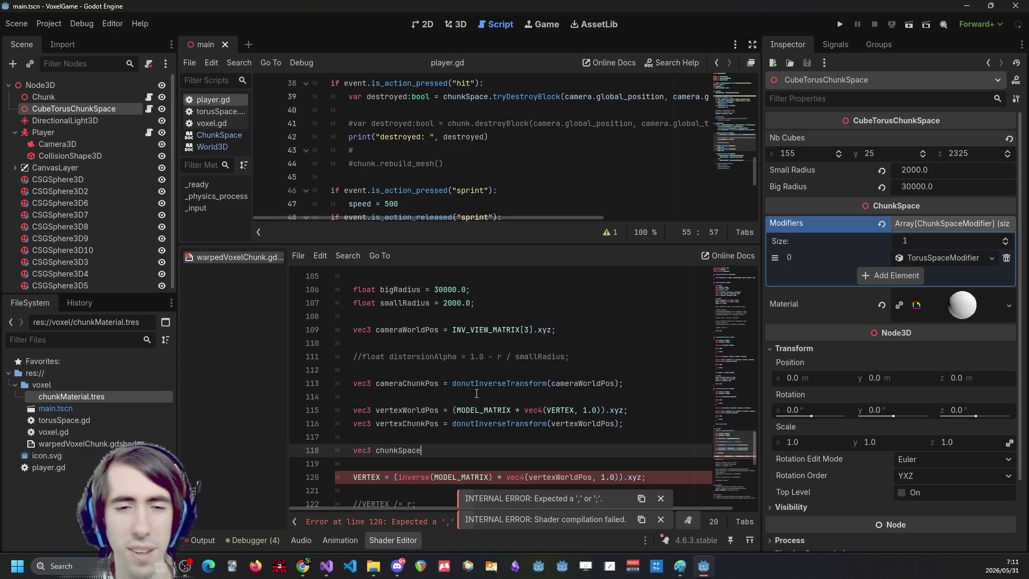
{"action": "key", "text": "ctrl+BackSpace"}
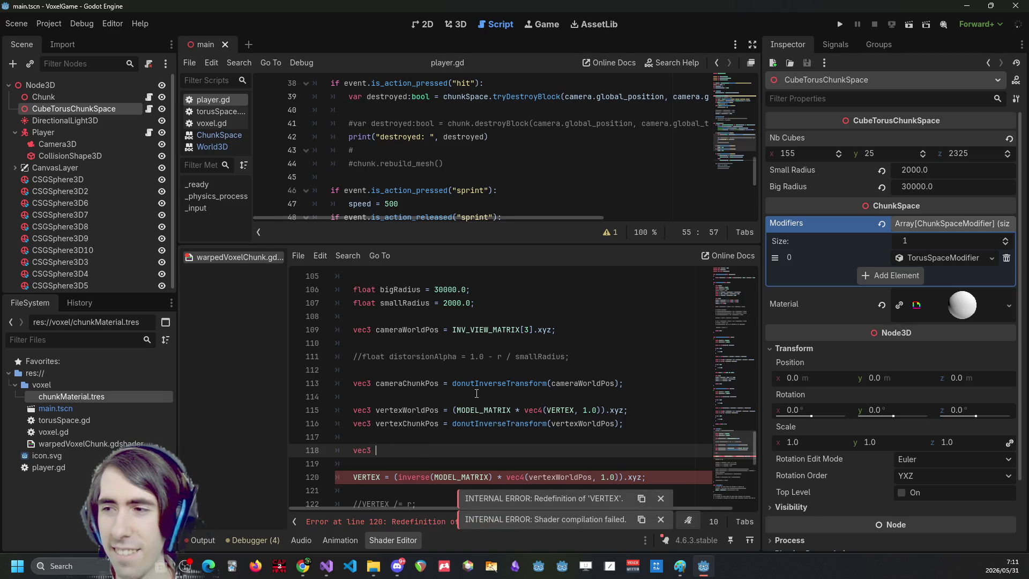
{"action": "type", "text": "local"}
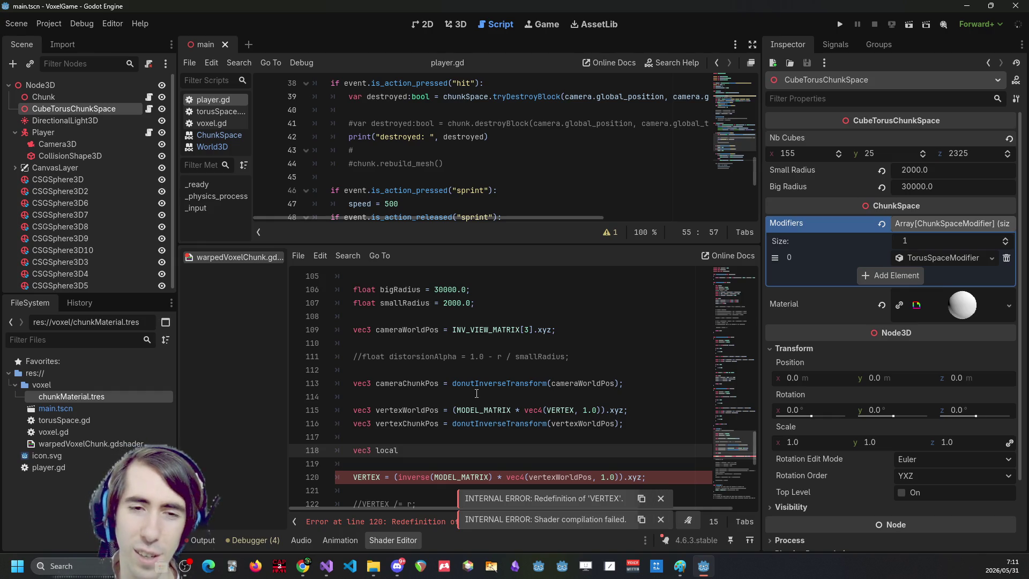
{"action": "type", "text": "Vertex"}
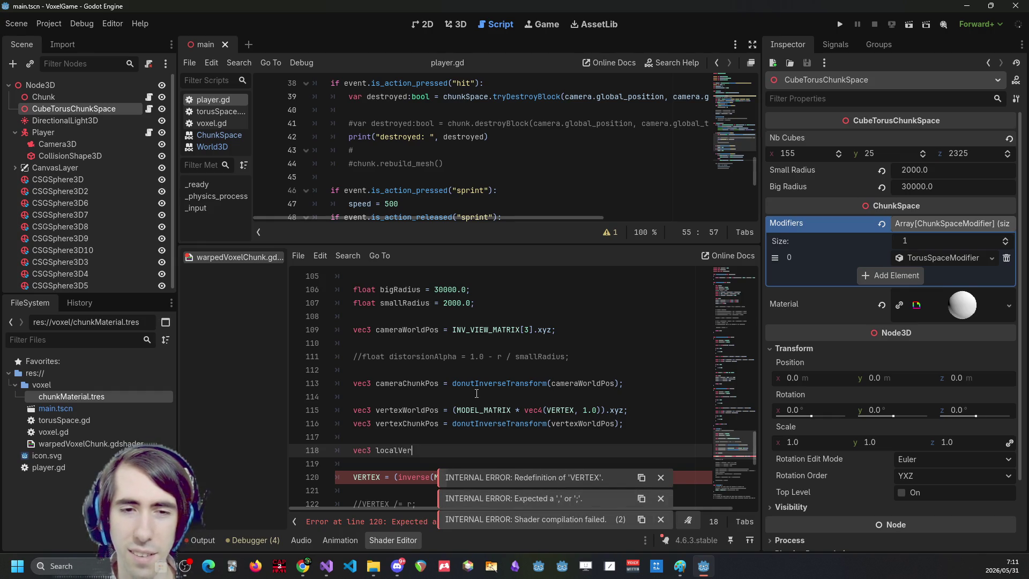
{"action": "key", "text": "Up"}
Add the comment '// in cube space, relative to the player' and begin 'localVertex = vertexChunkPos -'.
{"action": "key", "text": "Return"}
{"action": "type", "text": "// "}
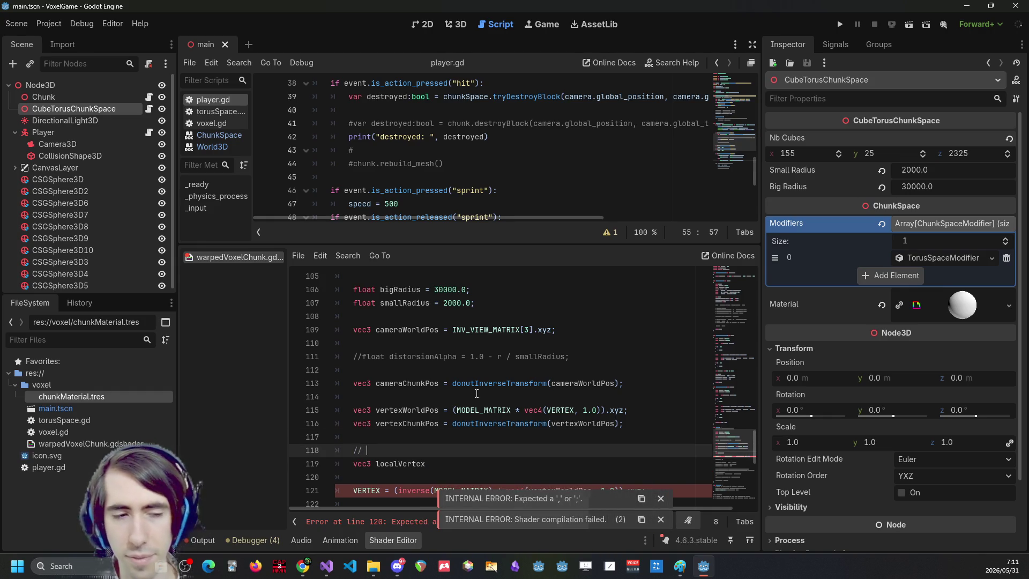
{"action": "type", "text": "in cube"}
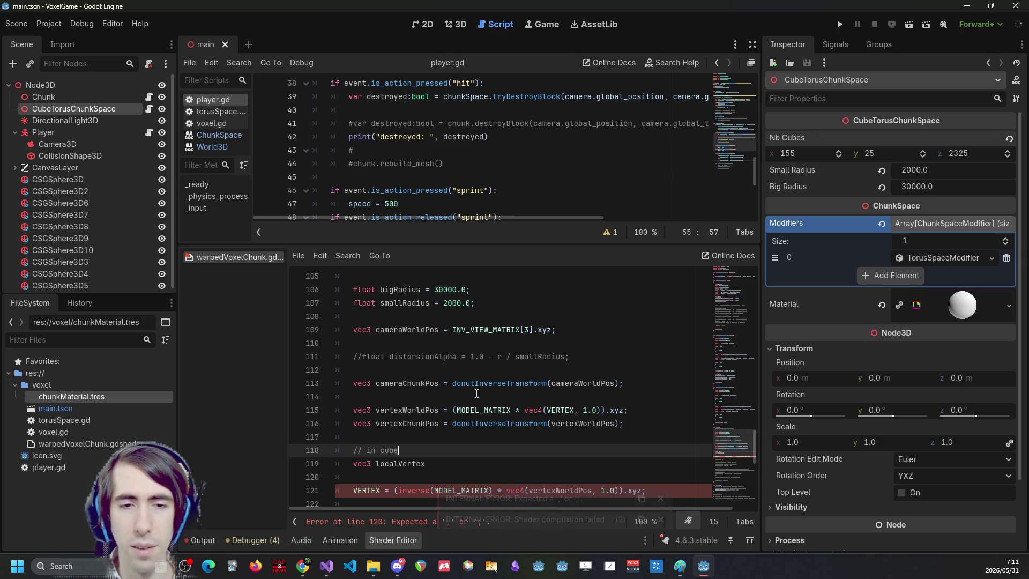
{"action": "type", "text": " space, relative t"}
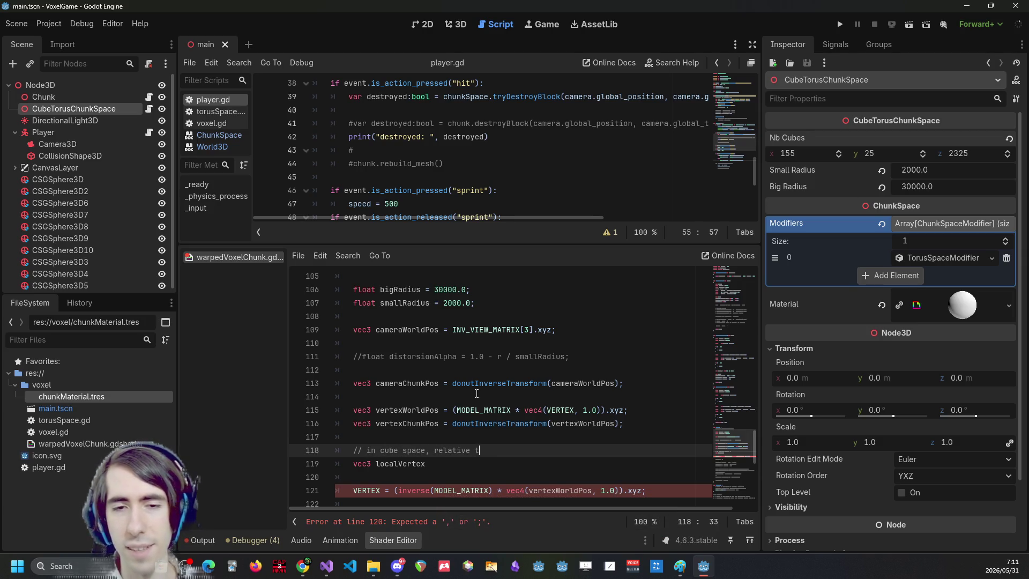
{"action": "type", "text": "o the player"}
{"action": "key", "text": "Down"}
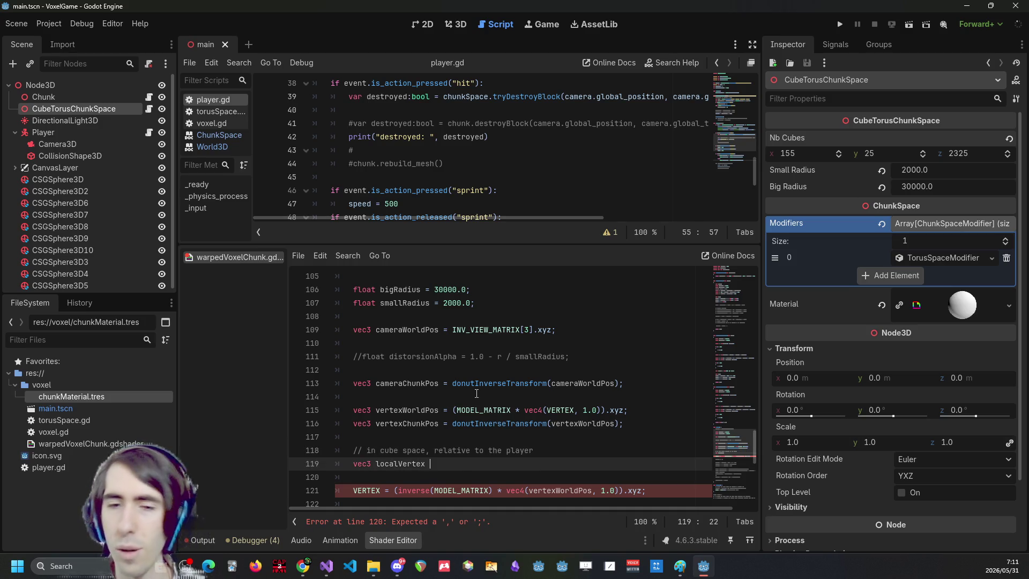
{"action": "type", "text": "= "}
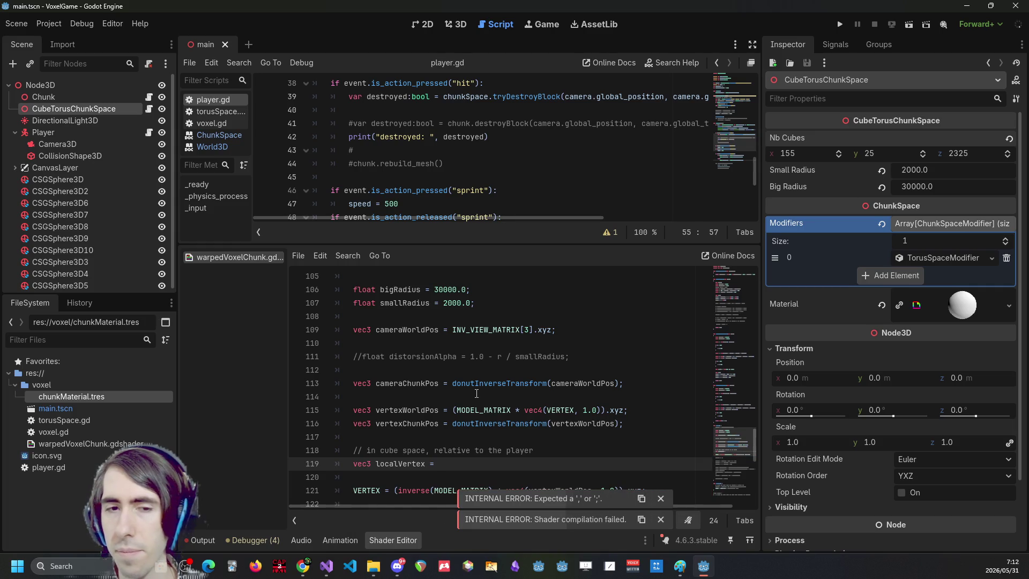
{"action": "type", "text": "v"}
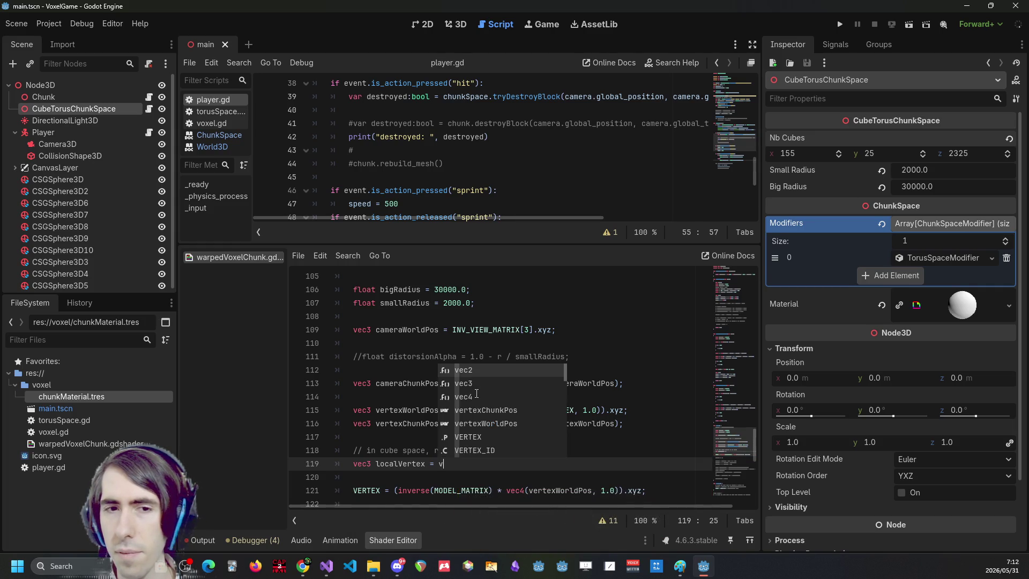
{"action": "key", "text": "BackSpace"}
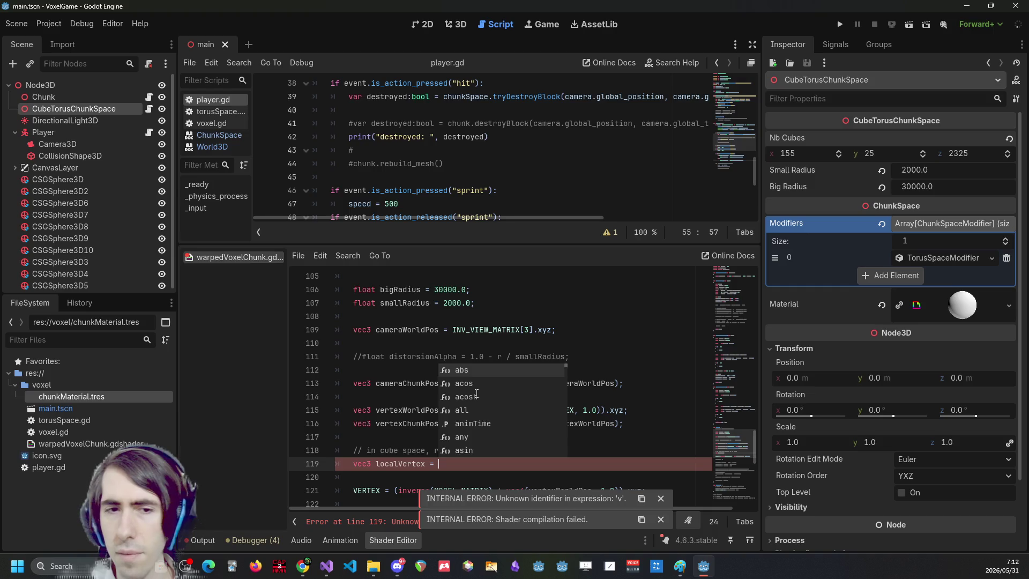
{"action": "type", "text": "verteC"}
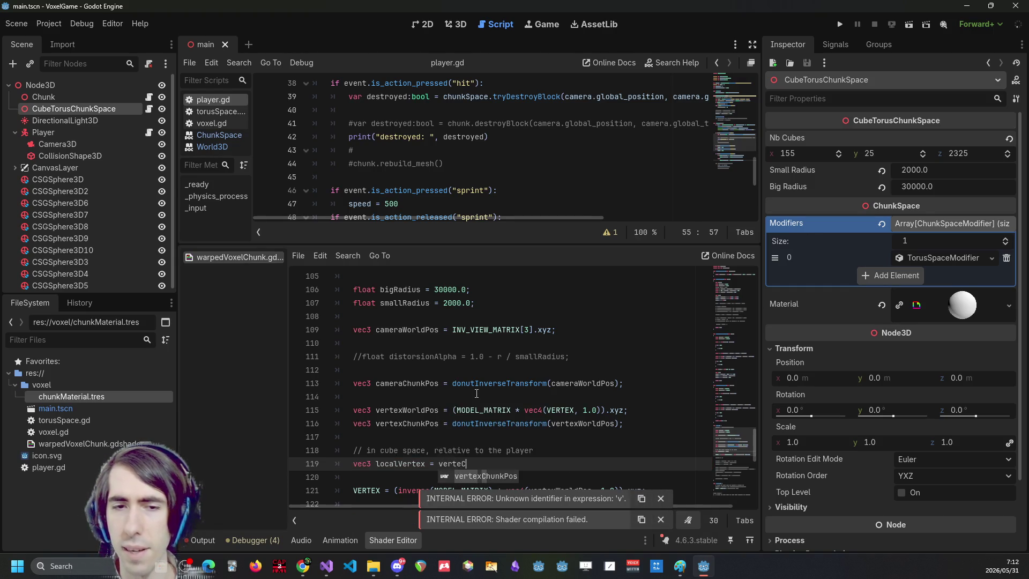
{"action": "key", "text": "BackSpace"}
{"action": "type", "text": "xChunkPos "}
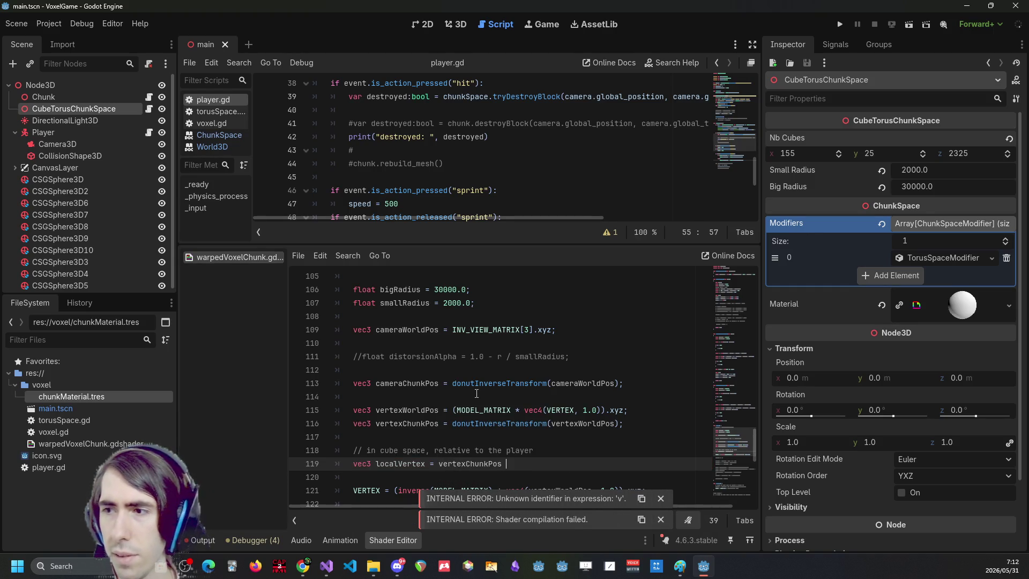
{"action": "type", "text": "-"}
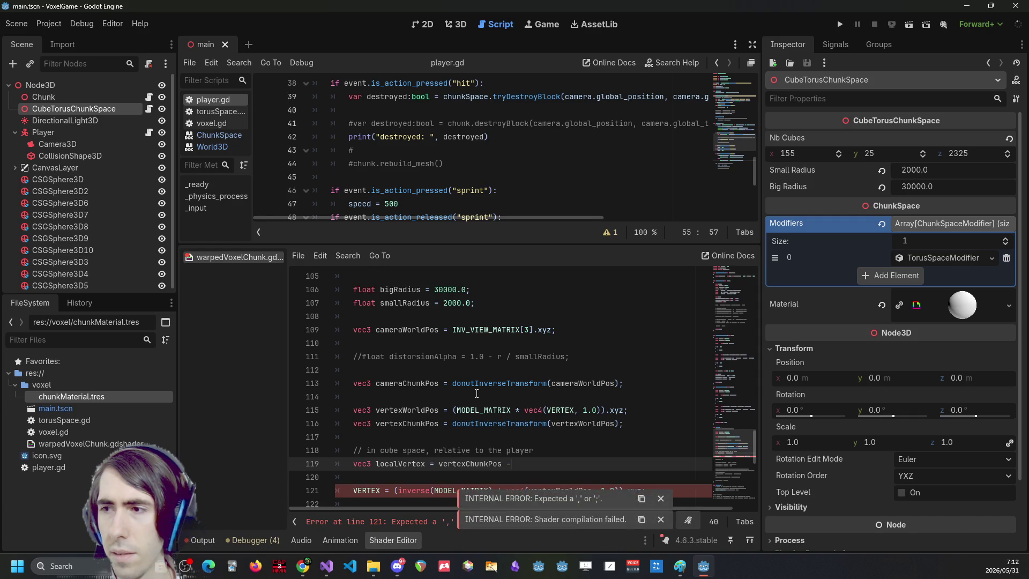